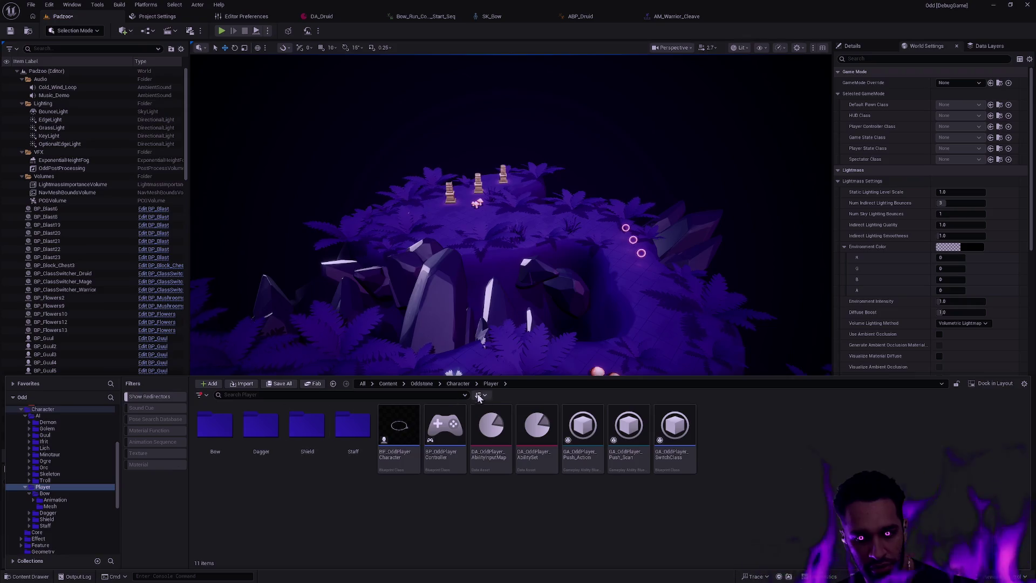
- Create a new folder named Animation inside Player and colour it blue
right_click(264, 503)
click(313, 219)
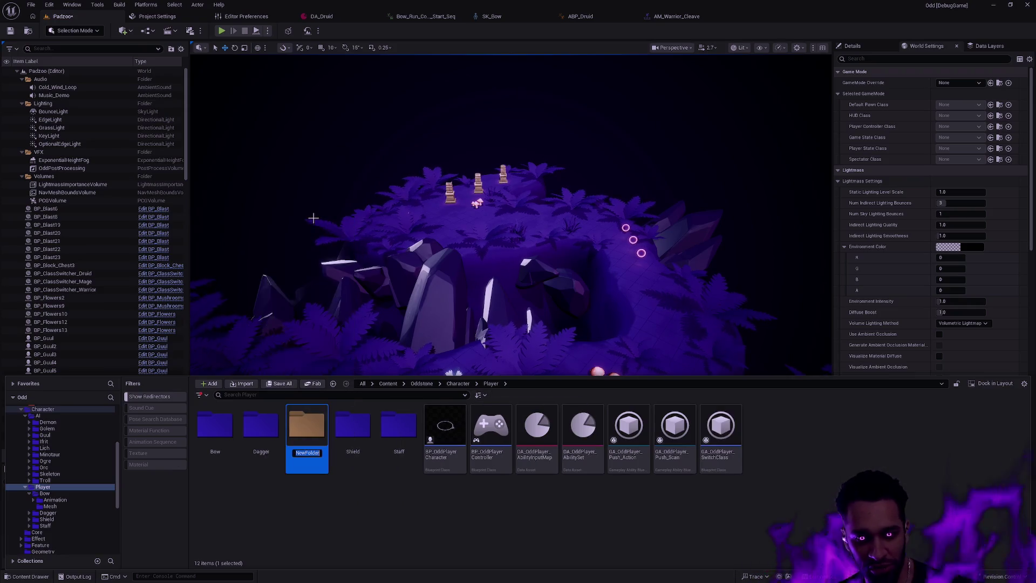
text(Animation)
key(Return)
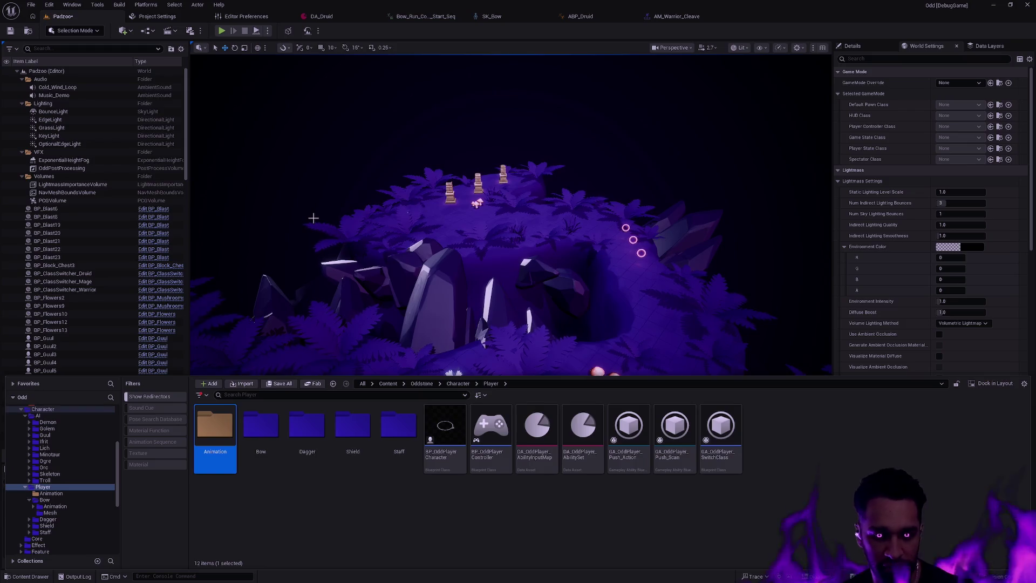
right_click(218, 423)
mouse_move(311, 309)
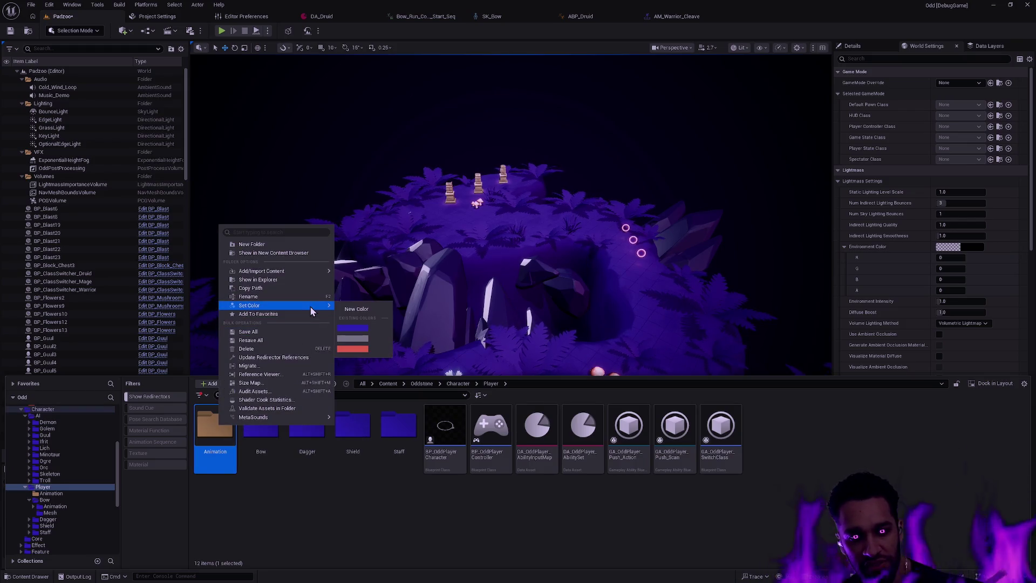
click(355, 328)
- Move the Bow, Dagger, Shield and Staff folders into the Animation folder
double_click(216, 427)
key(alt+Left)
click(260, 429)
ctrl+click(398, 431)
ctrl+click(353, 431)
ctrl+click(315, 430)
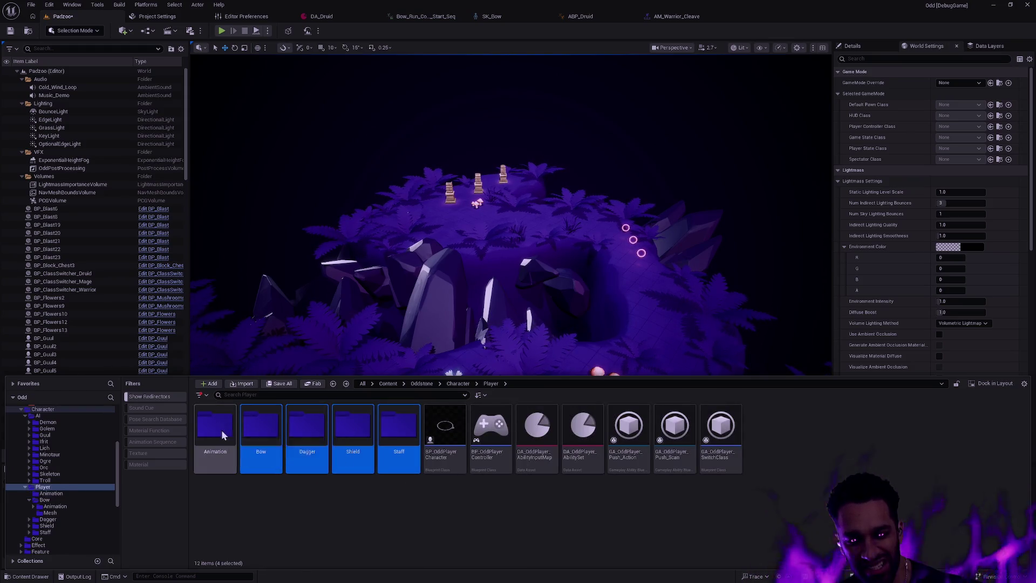
drag(221, 429, 221, 429)
- Confirm moving the four folders into Animation while Unreal saves the renamed assets
click(256, 450)
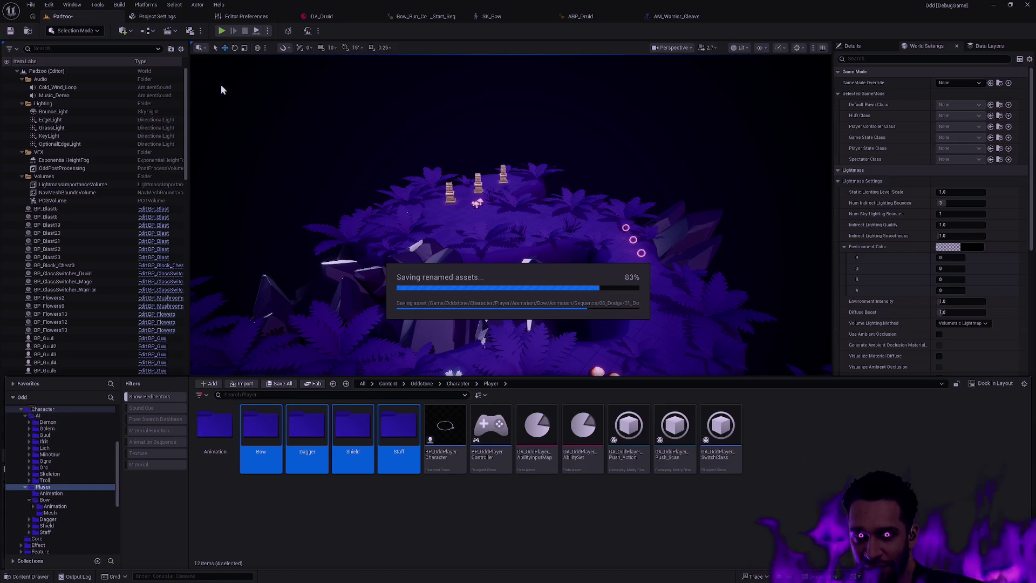
key(alt+Tab)
key(alt+Tab)
key(alt+Tab)
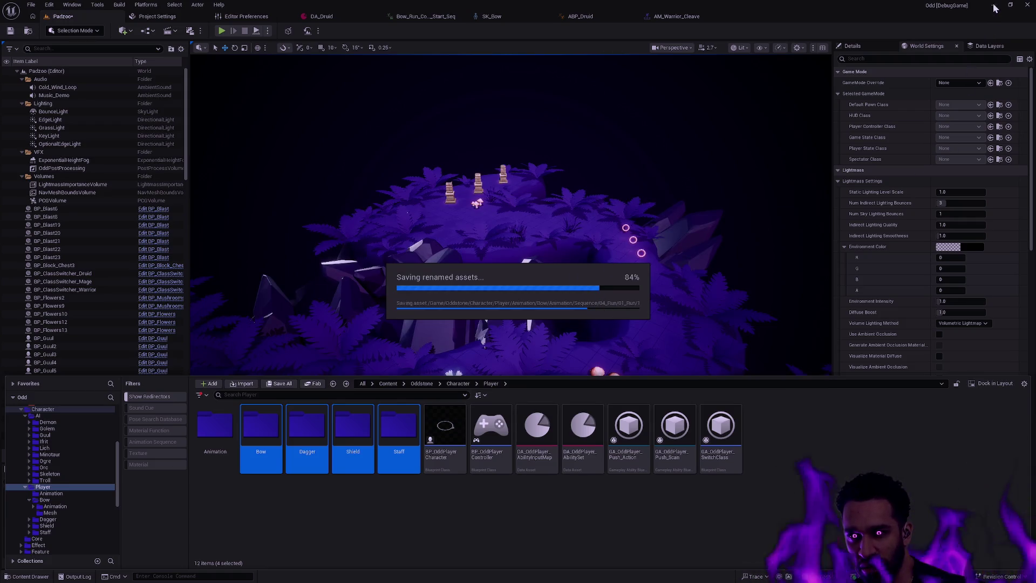
key(alt+Tab)
- Check Rider's build output for a successful OddEditor DebugGame compile, and return to Unreal
click(604, 298)
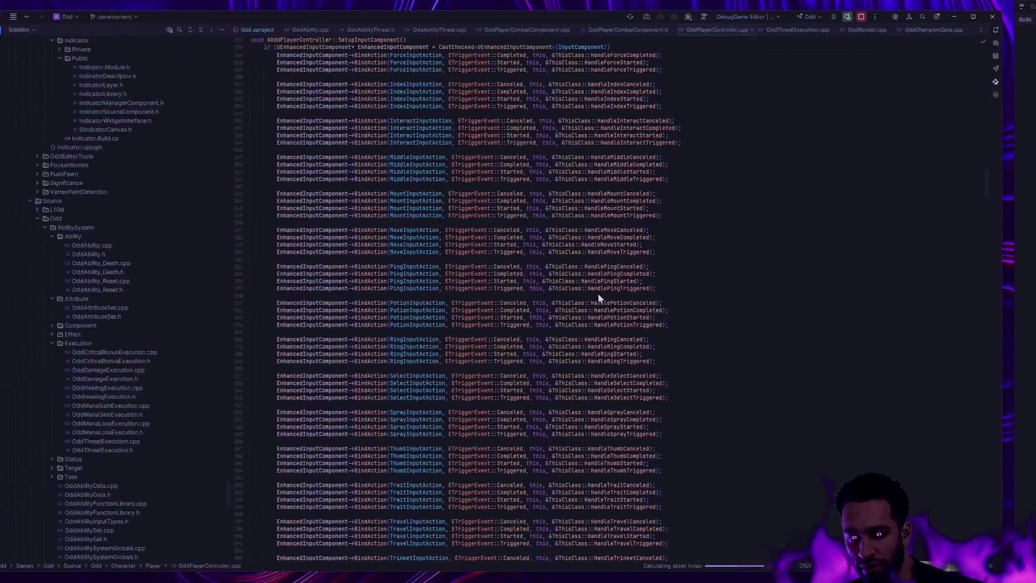
key(alt+Tab)
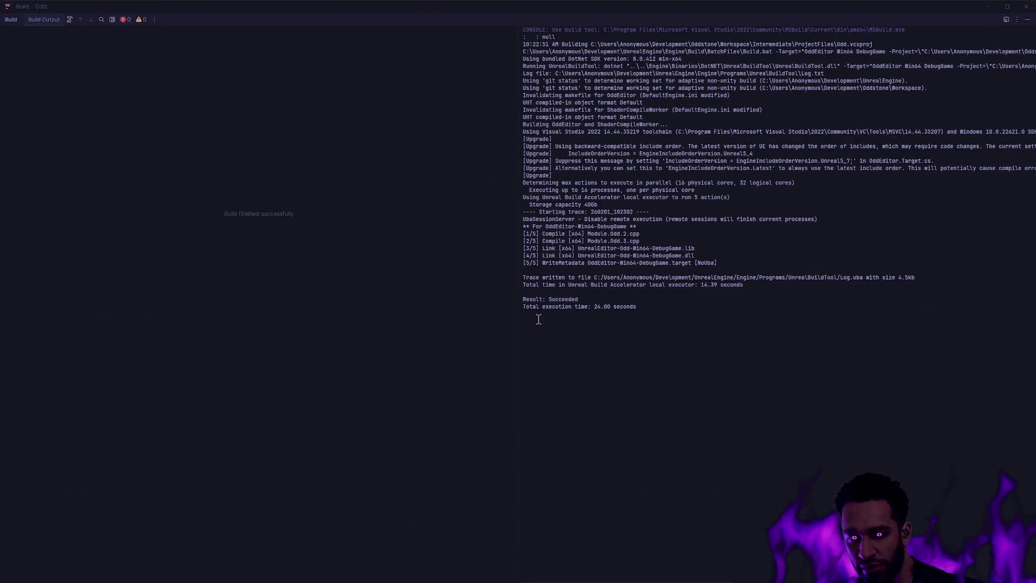
key(alt+Tab)
key(alt+Tab)
click(415, 323)
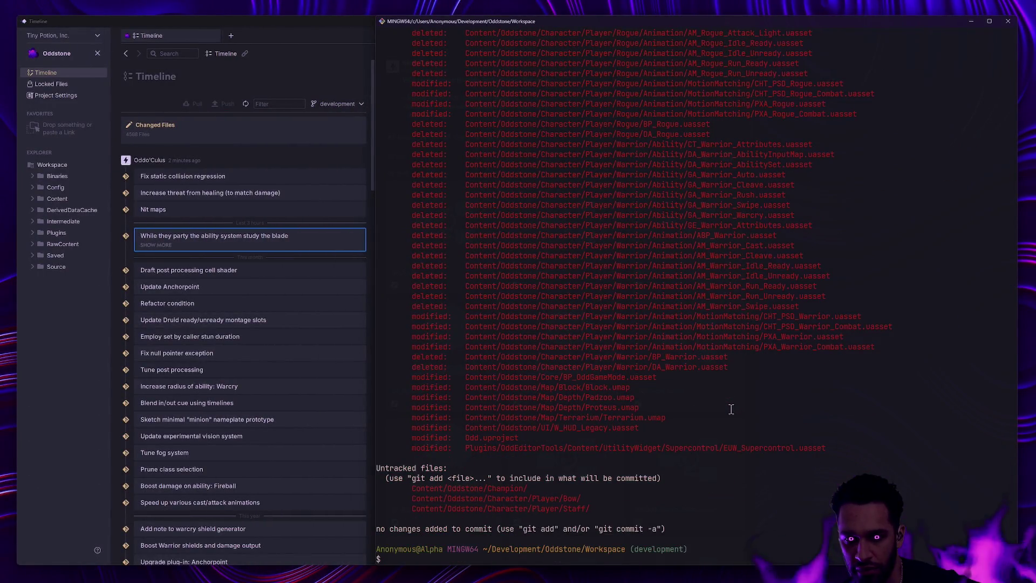
- Re-run git status to review deleted and untracked assets, and switch to the Human project's editor
key(Up)
key(Return)
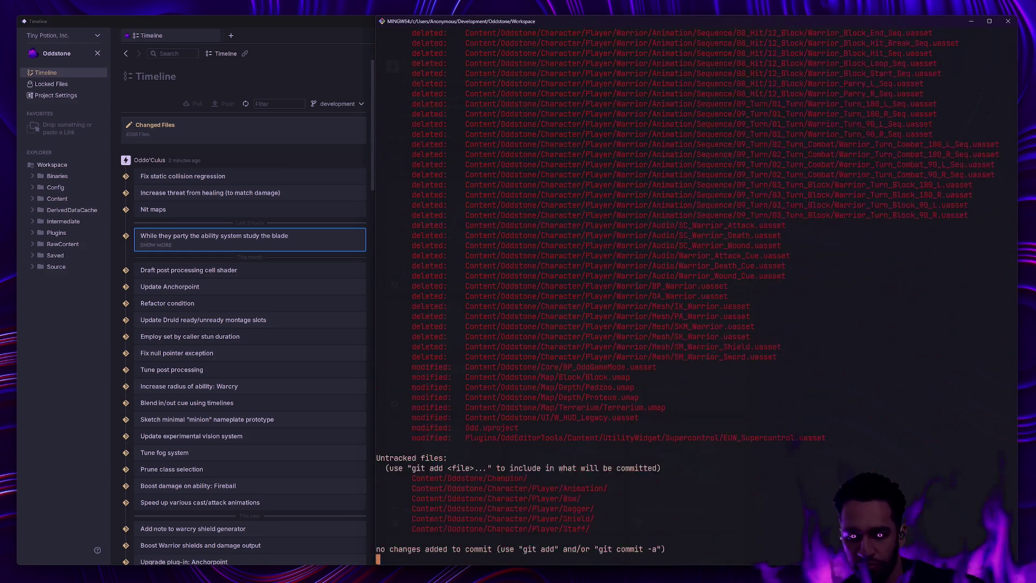
scroll(831, 423, up, 5)
scroll(832, 423, down, 6)
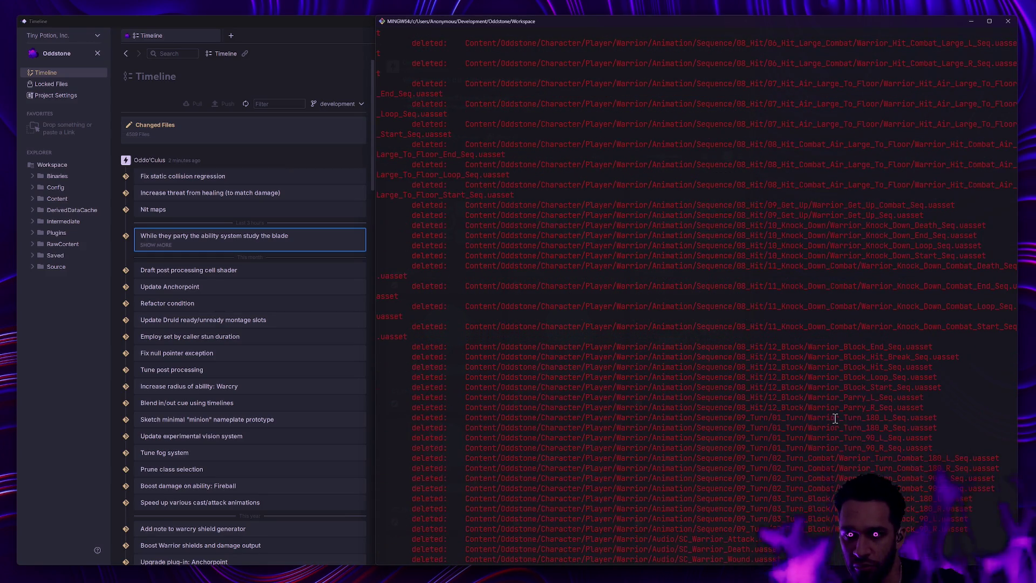
key(ctrl+super+Right)
key(ctrl+super+Right)
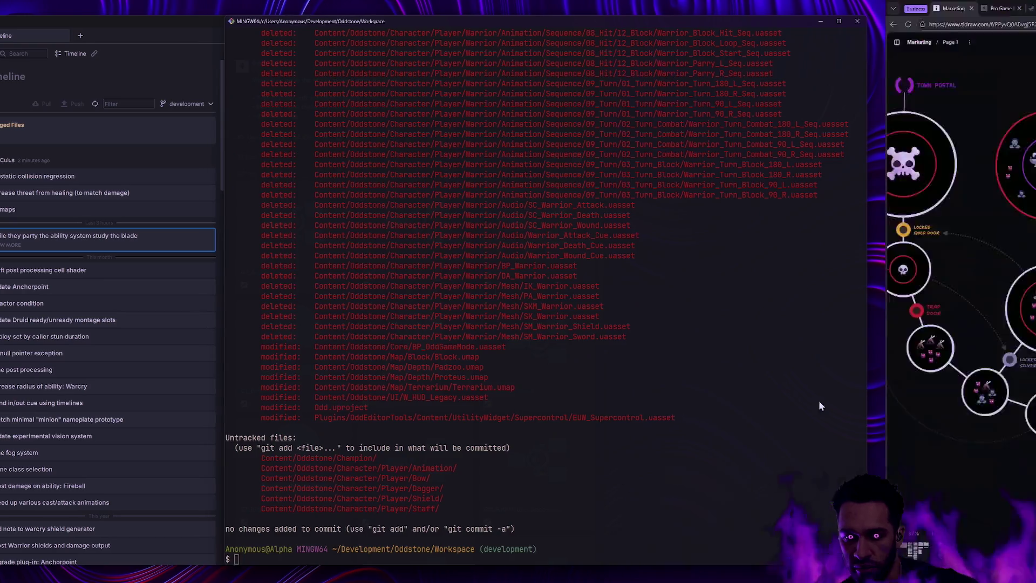
key(ctrl+super+Right)
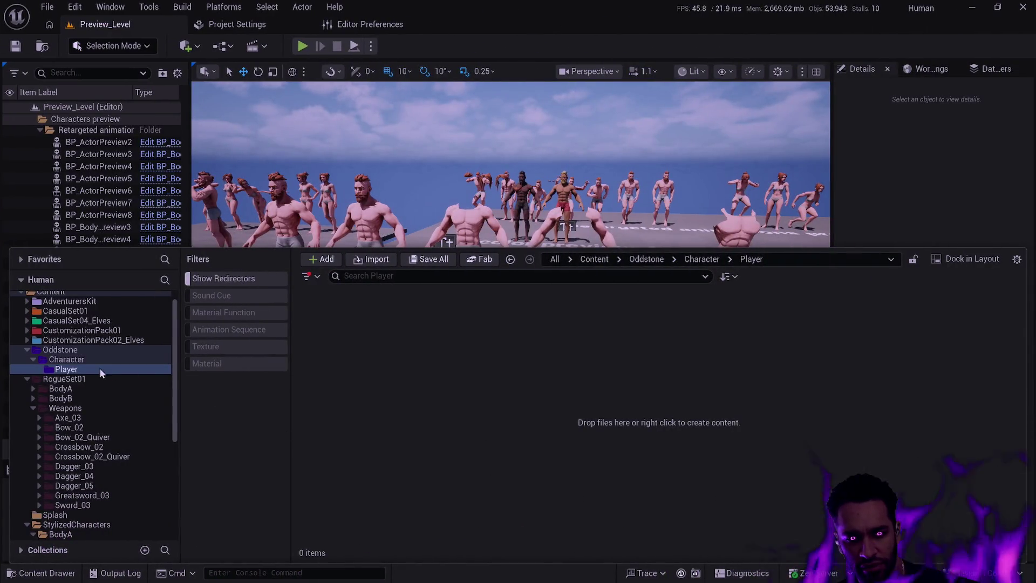
- Create a new folder named Mesh inside Oddstone/Character/Player
right_click(445, 348)
click(484, 223)
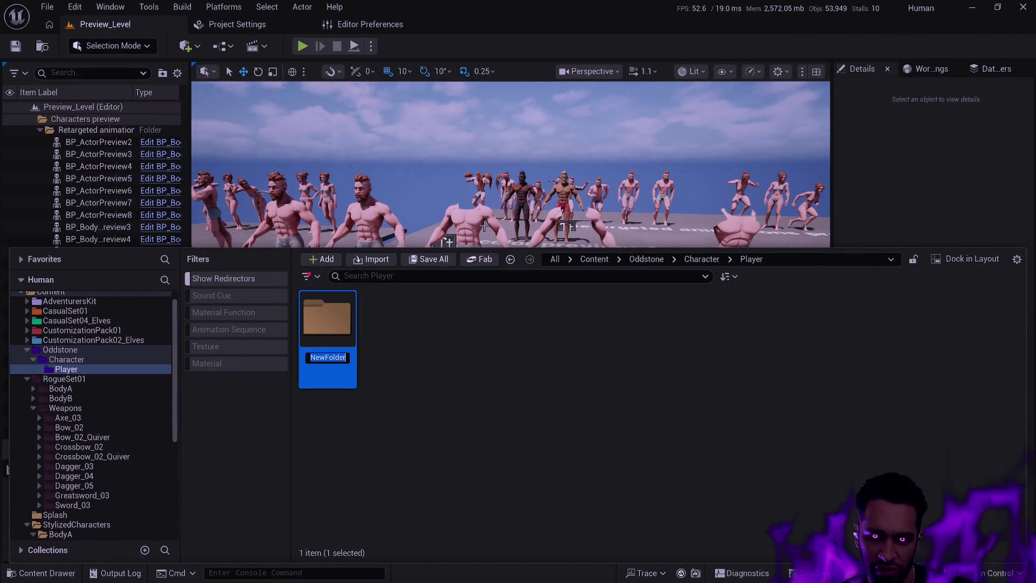
text(Mesh)
key(Return)
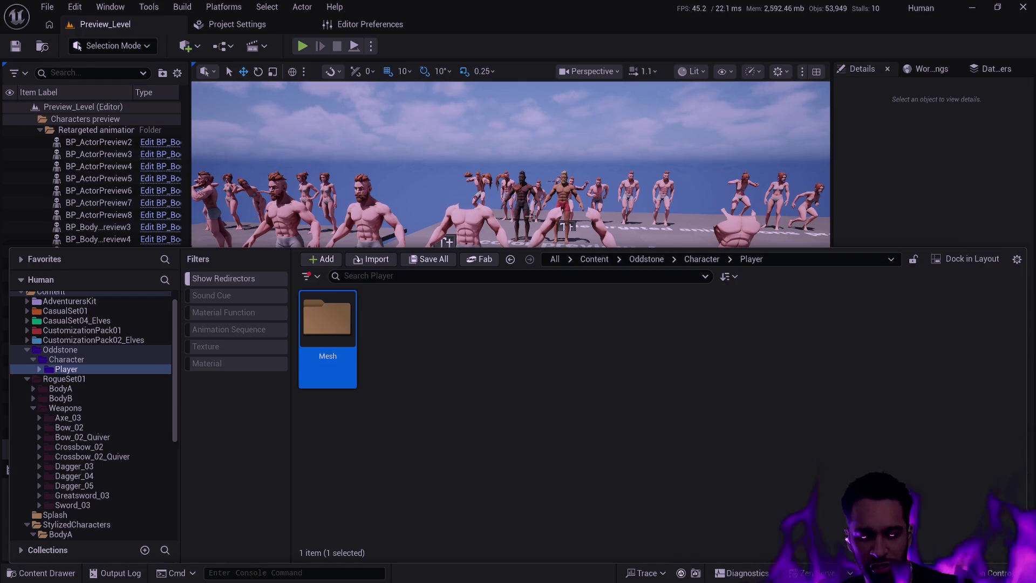
click(416, 349)
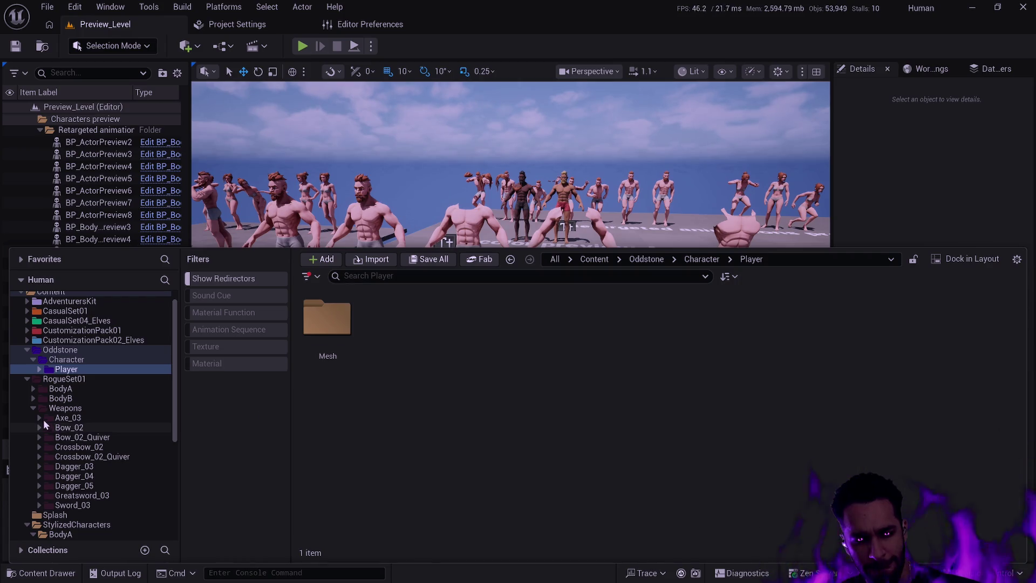
- Browse the folder tree to the StylizedCharacters/BodyA/Body assets
click(33, 389)
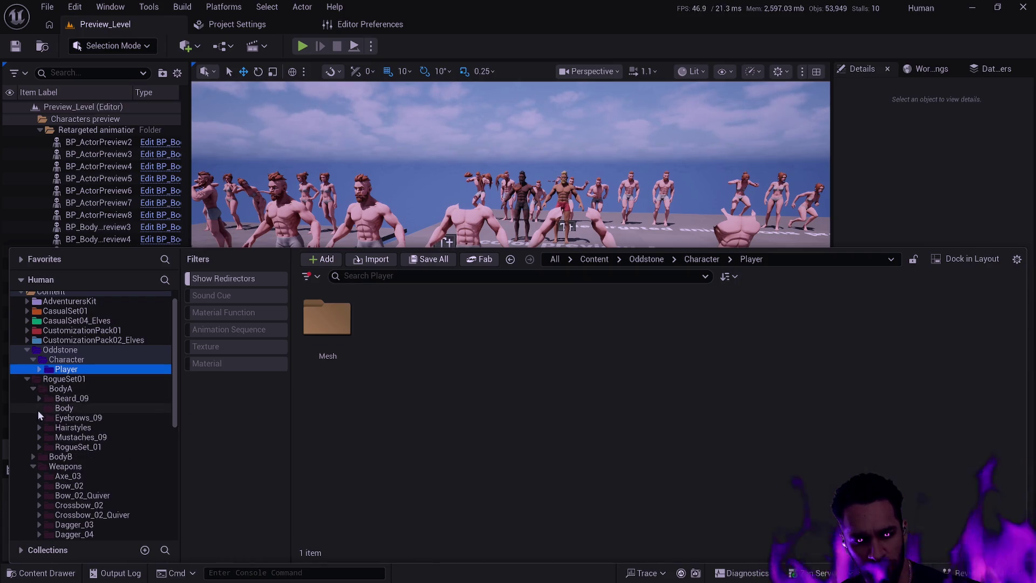
click(39, 418)
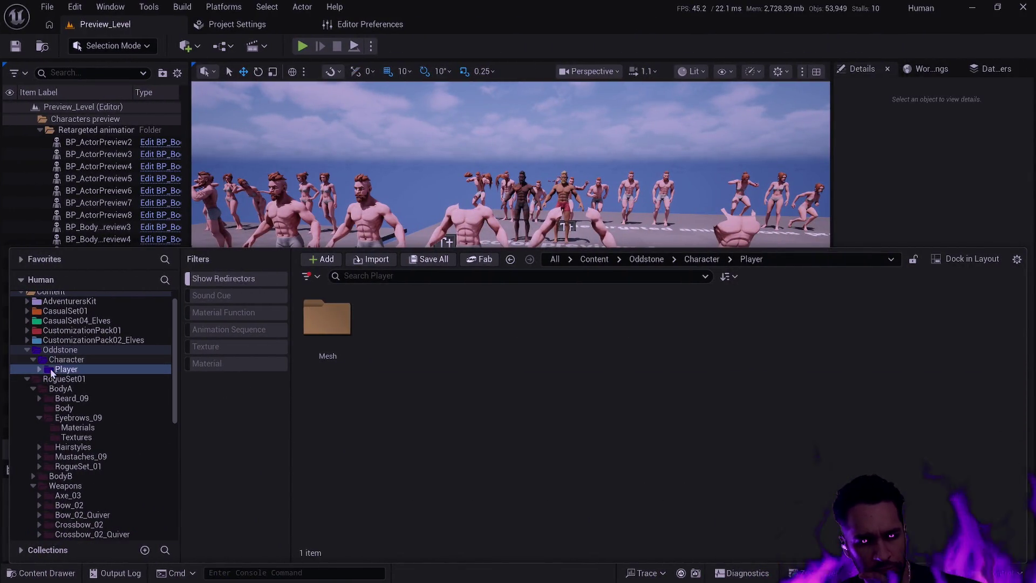
scroll(104, 384, down, 5)
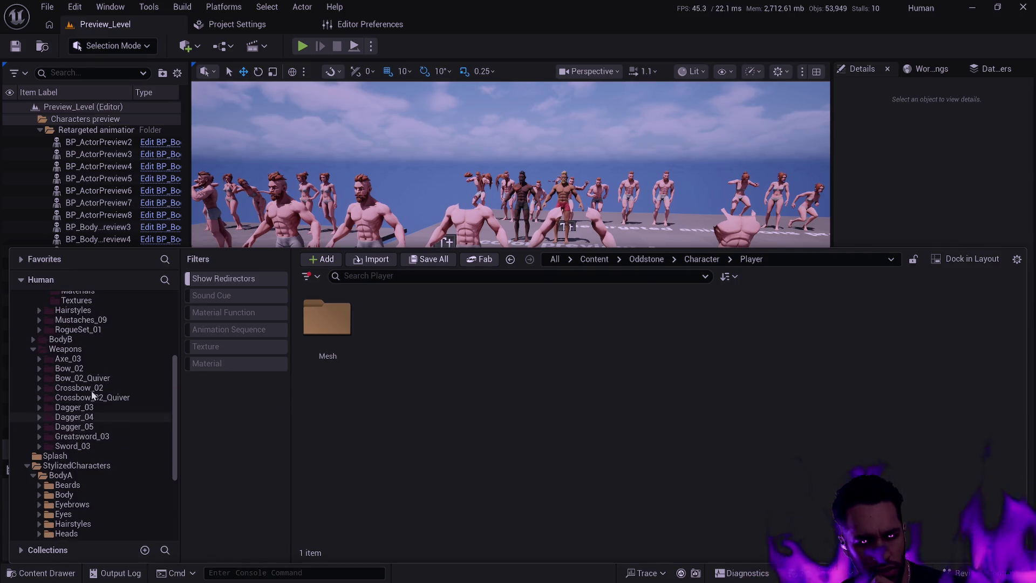
click(83, 495)
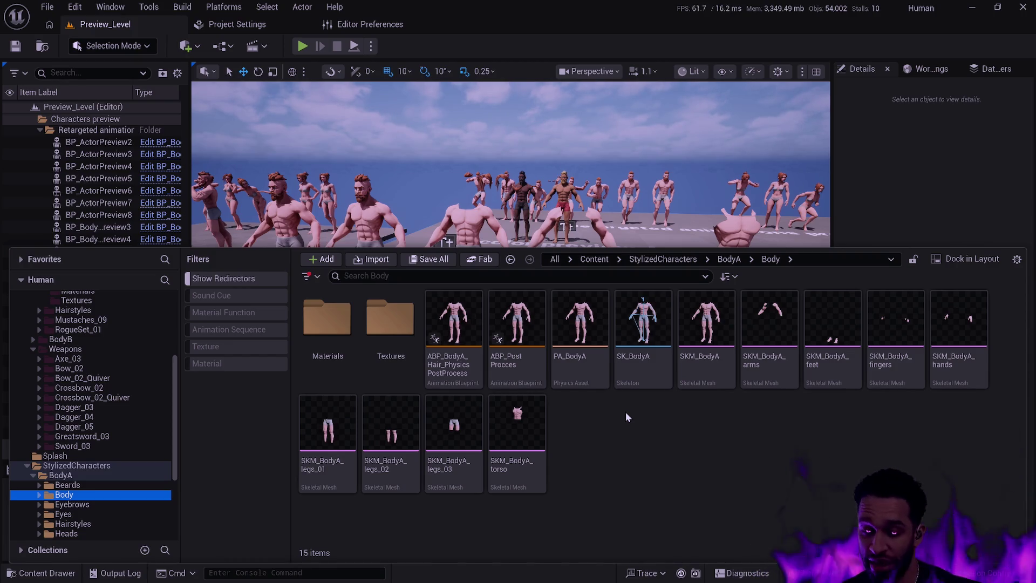
mouse_move(690, 295)
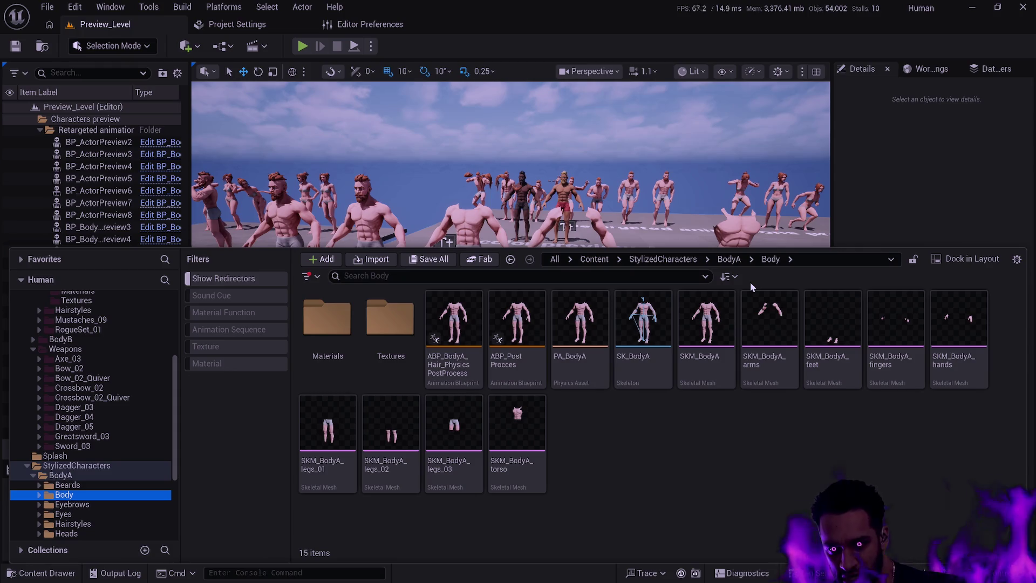
- Hide the Content Drawer, fly toward the Body A display, and reopen the drawer
click(876, 213)
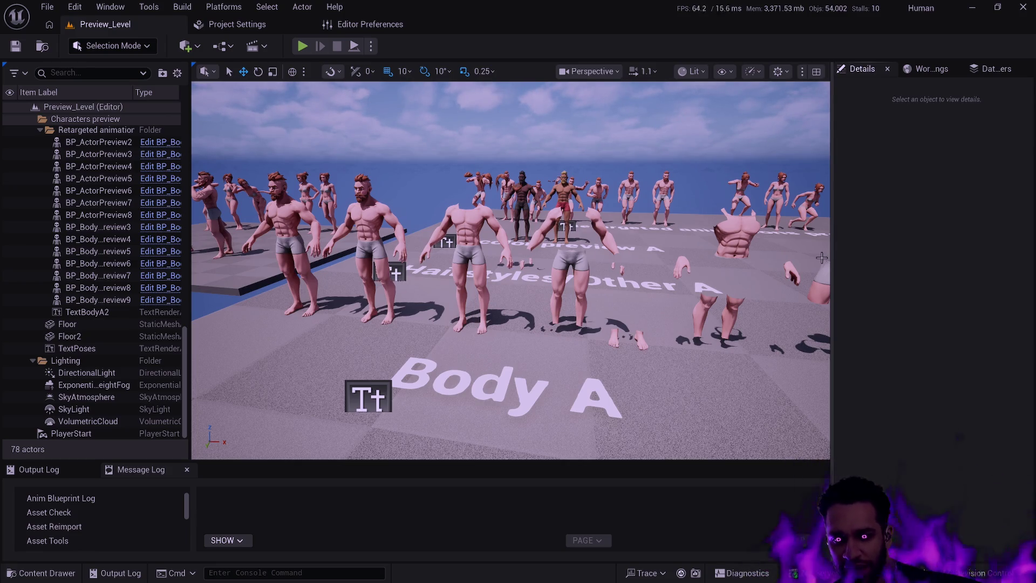
mouse_move(652, 327)
mouse_down()
mouse_move(637, 302)
mouse_move(651, 328)
mouse_move(651, 400)
mouse_move(621, 416)
mouse_up()
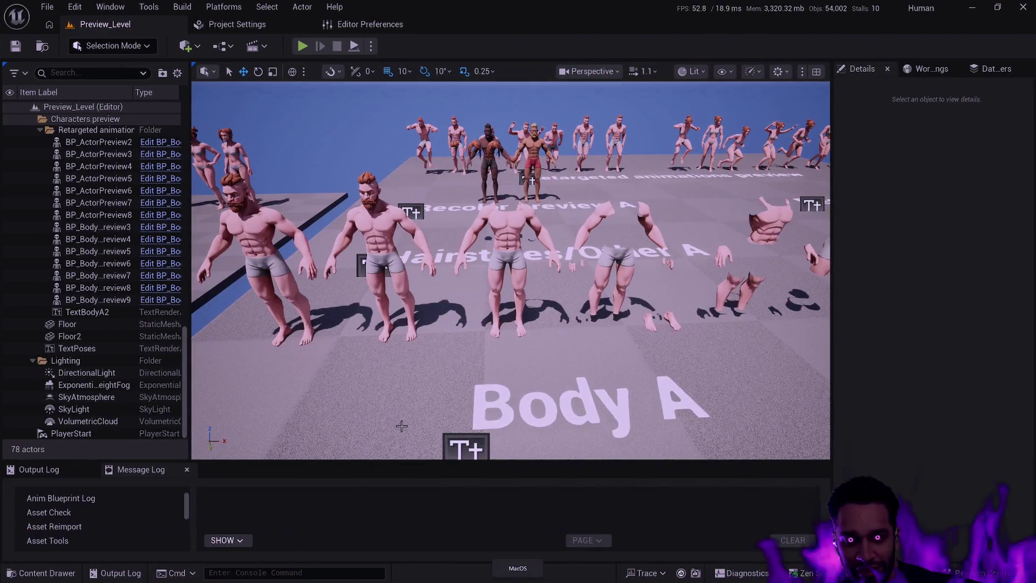
key(ctrl+space)
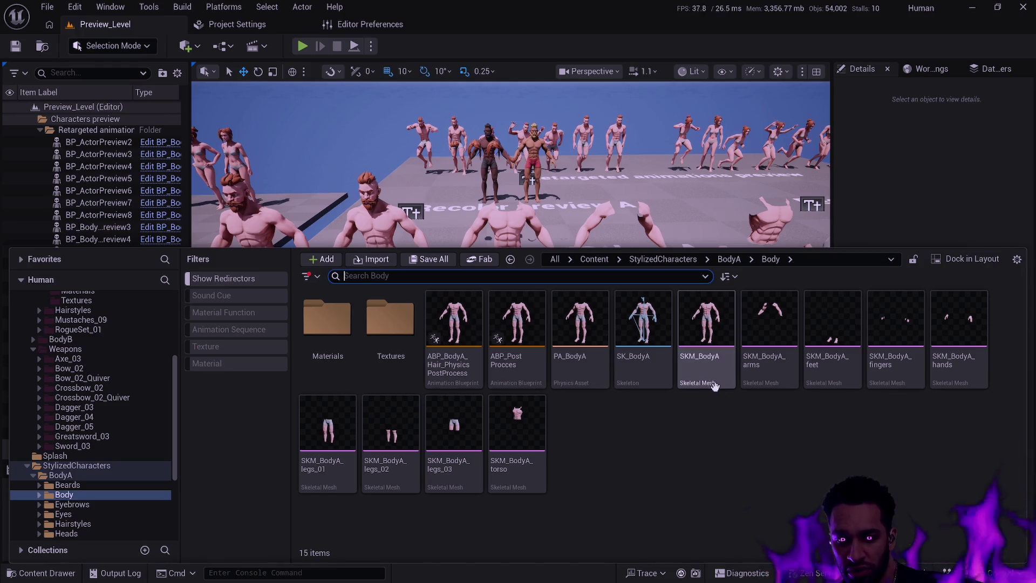
- Open the BP_BodyA_ActorPreview blueprint from Demo_Levels Characters in its Viewport
scroll(120, 445, down, 5)
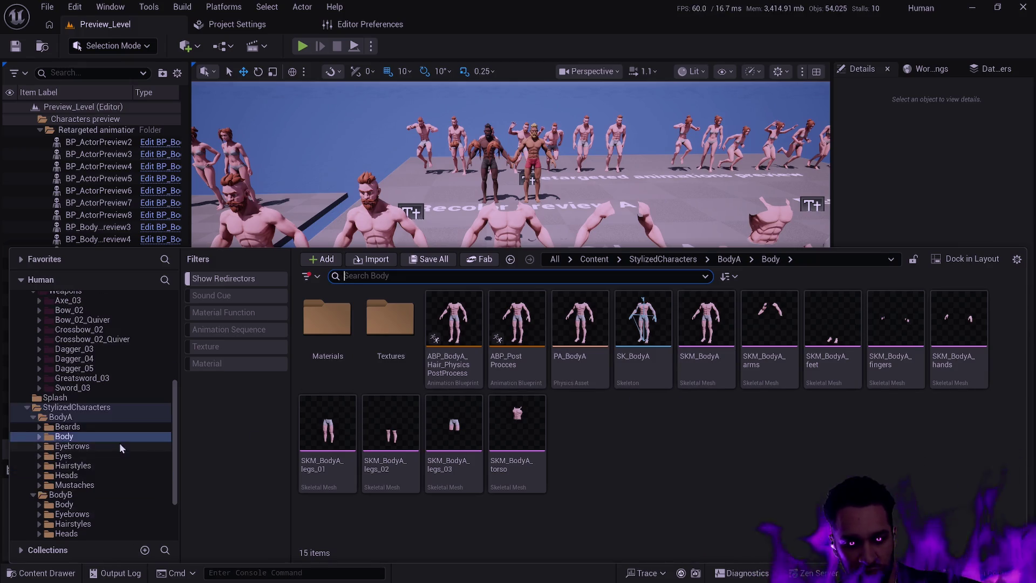
click(108, 475)
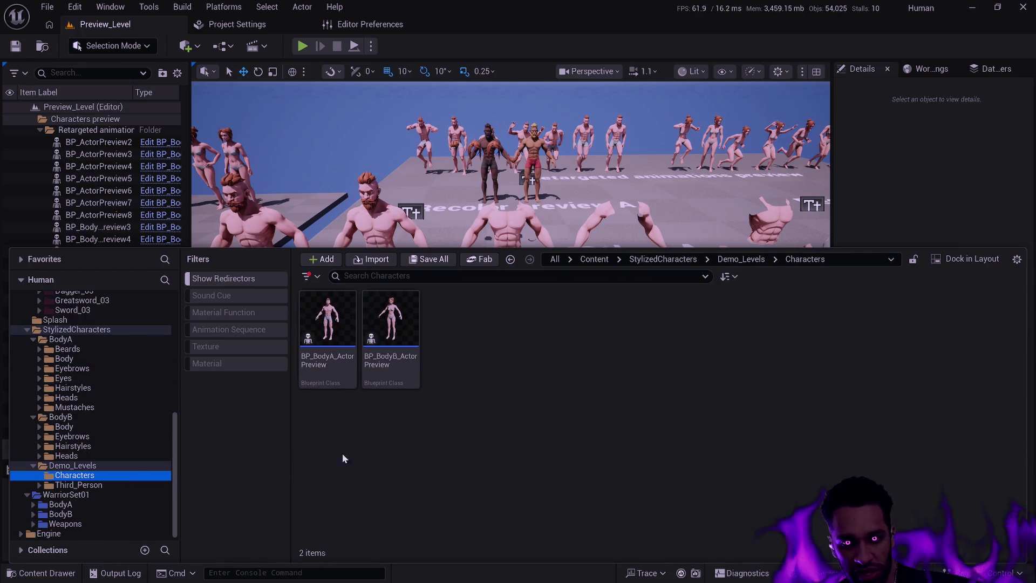
double_click(336, 363)
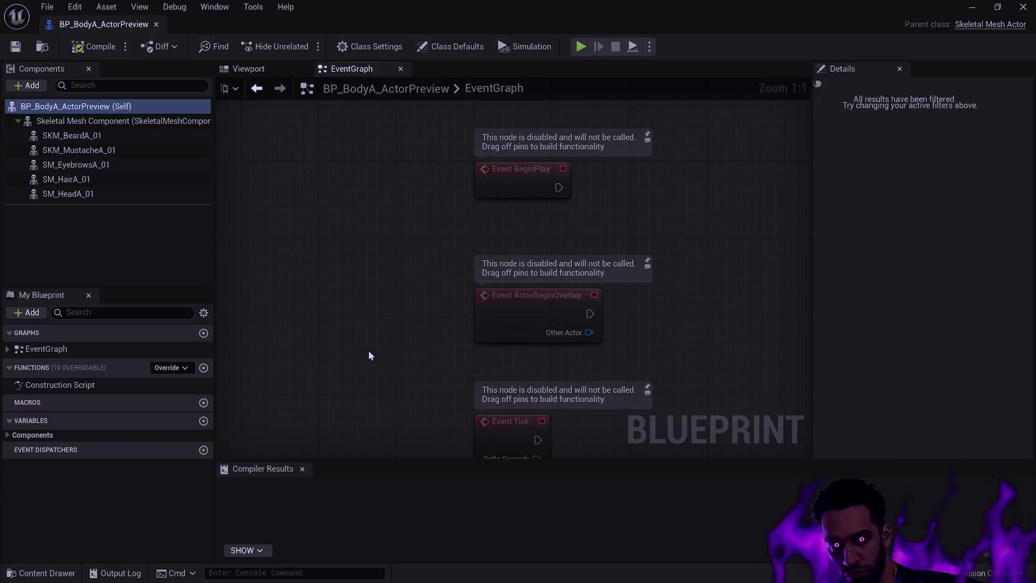
click(254, 69)
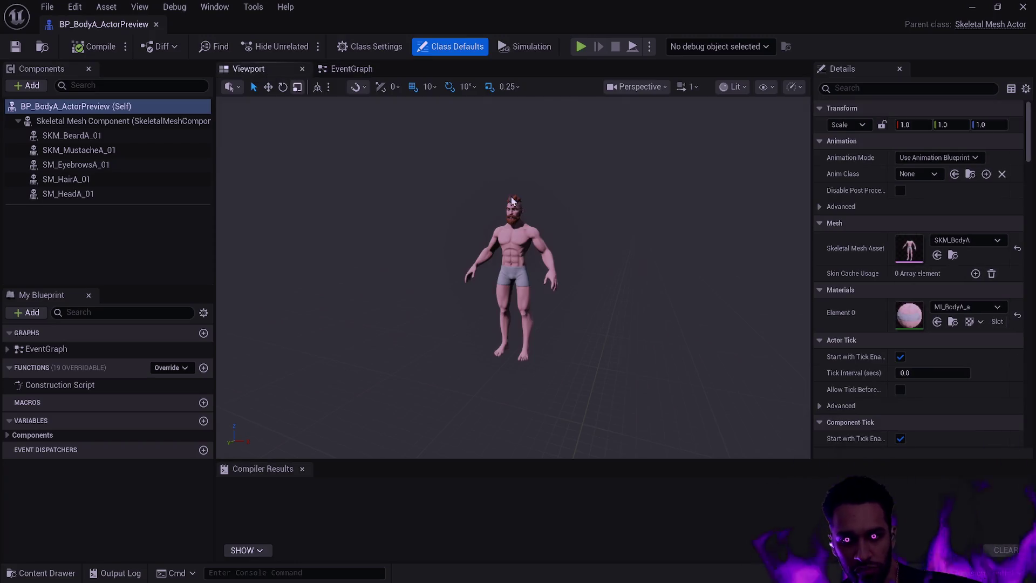
- Inspect the body, SKM_BeardA_01, mustache and SM_HeadA_01 mesh components
click(135, 123)
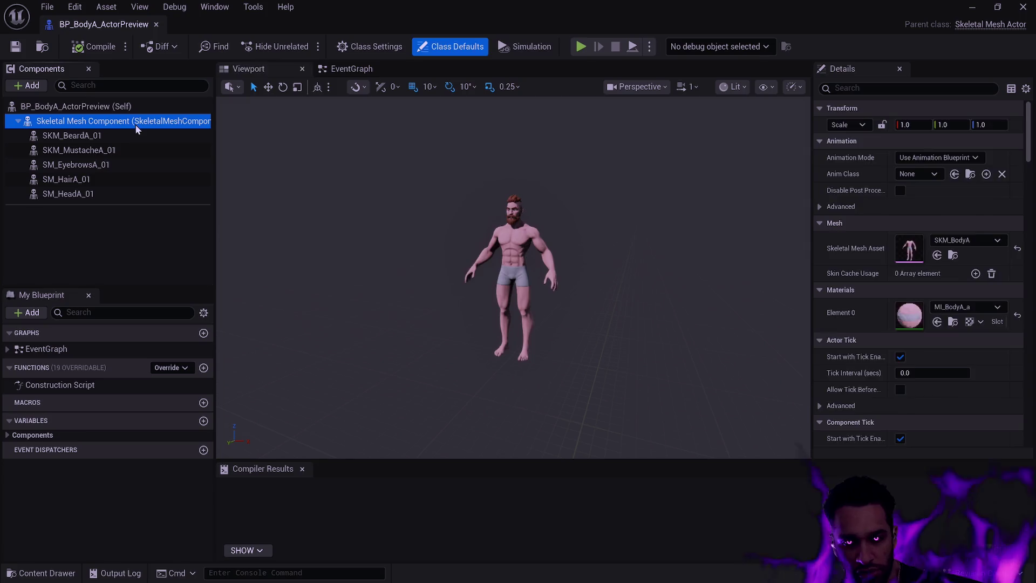
click(173, 142)
click(163, 150)
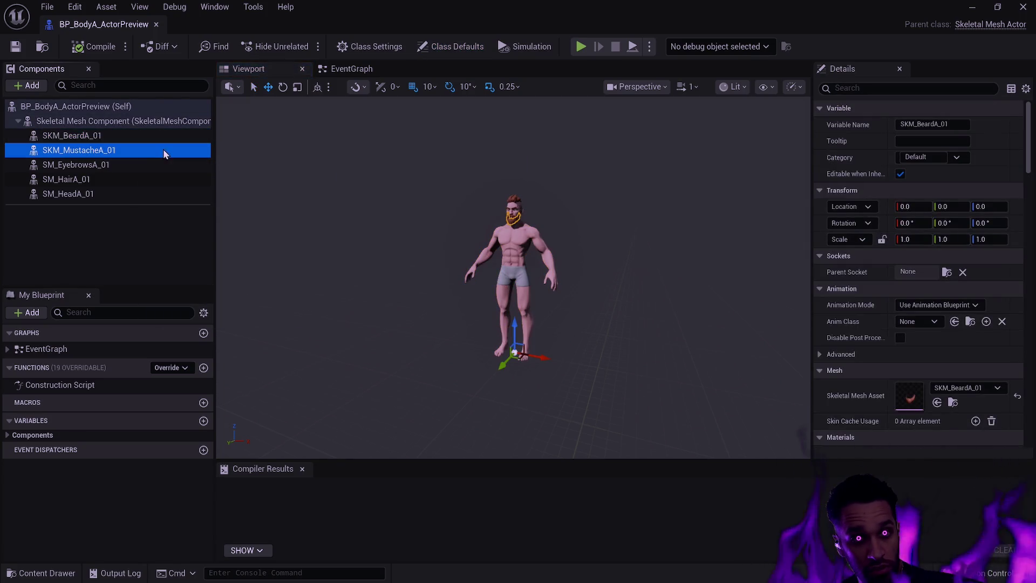
click(128, 196)
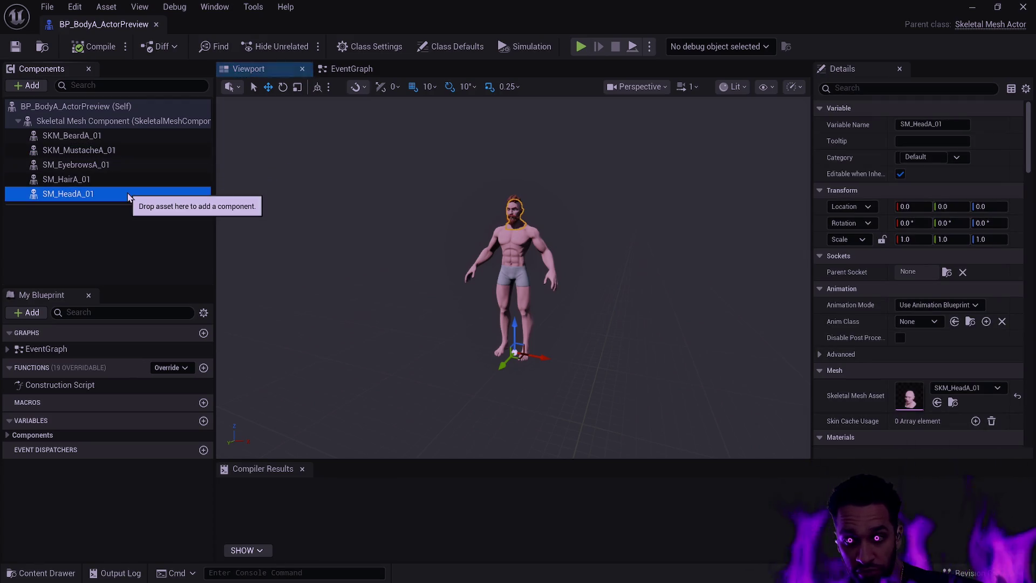
- Look over the unused EventGraph, close it, and move the camera closer to the character
click(352, 69)
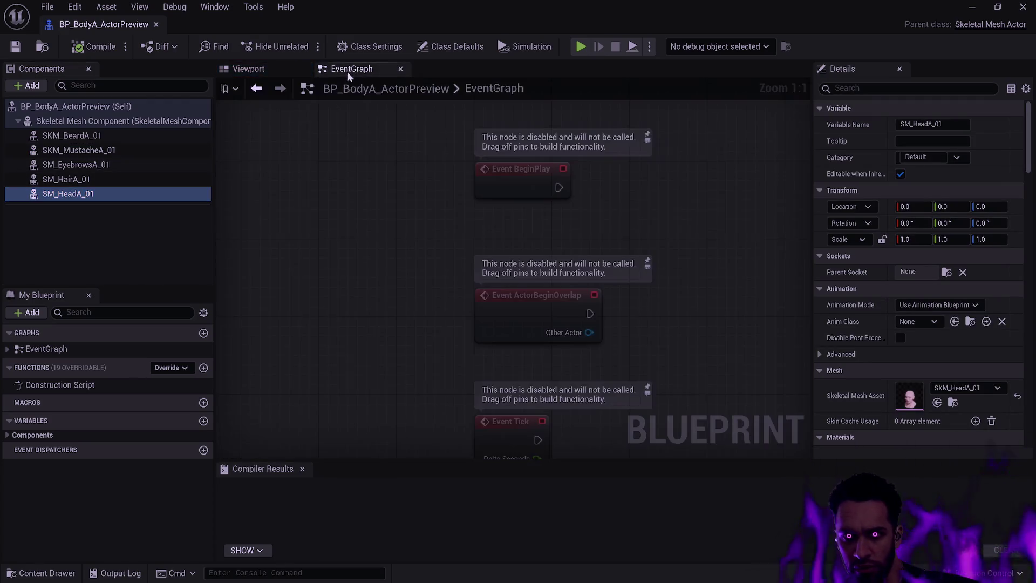
scroll(388, 202, down, 4)
scroll(642, 262, up, 3)
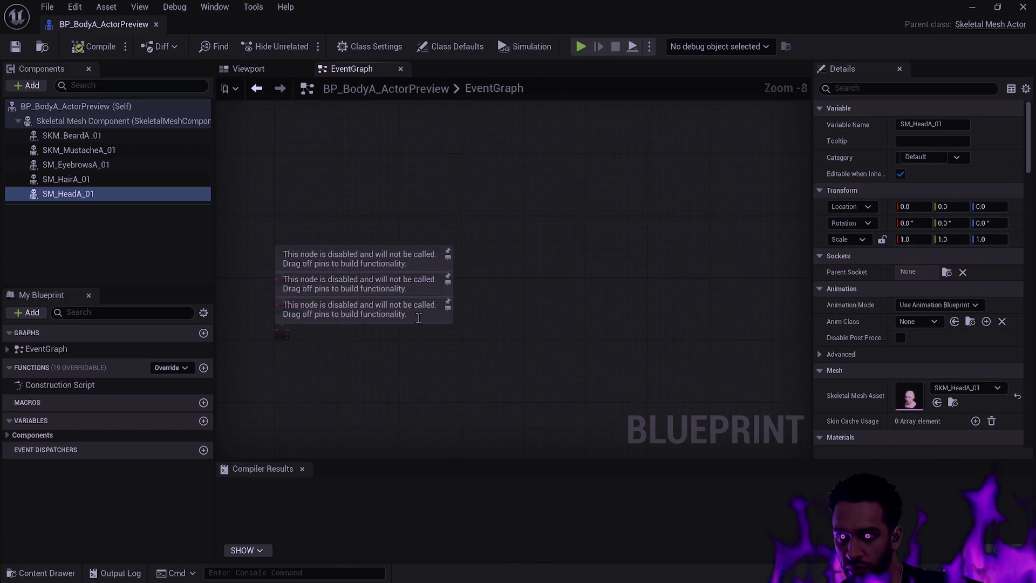
click(401, 69)
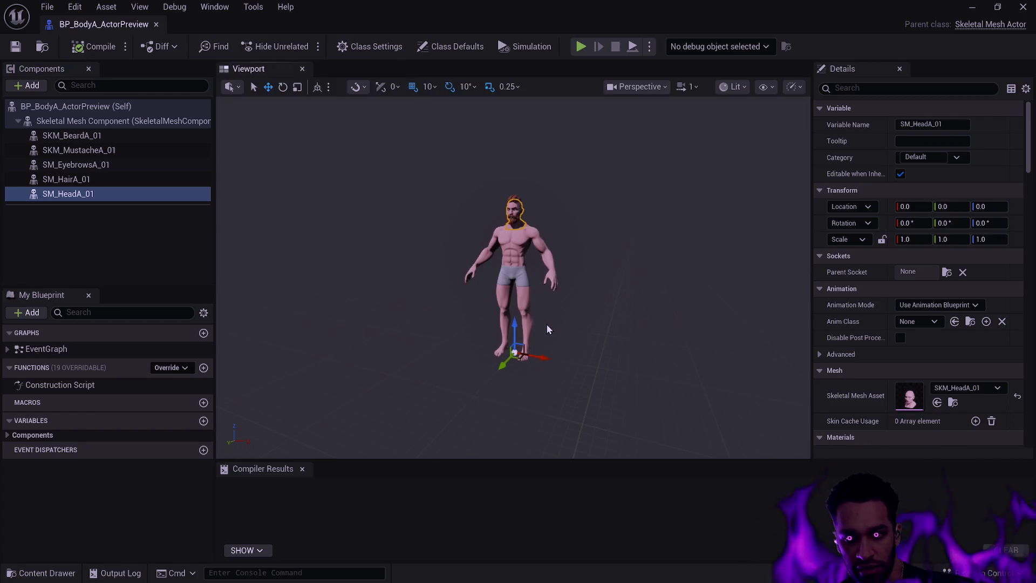
drag(549, 311, 549, 300)
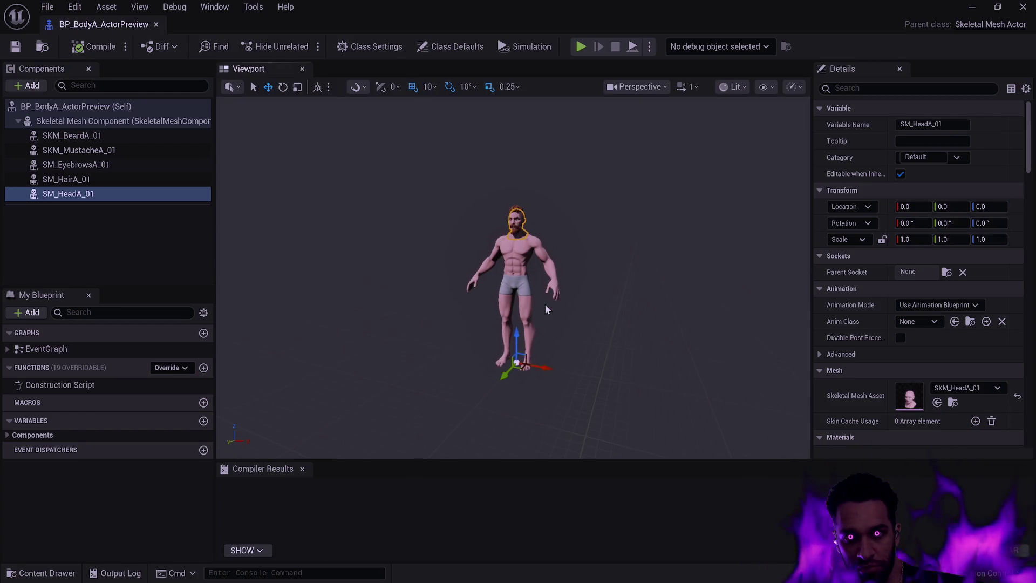
- Frame the Construction Script and inspect the Set Leader Pose Component and Skeletal Mesh Component nodes
double_click(77, 388)
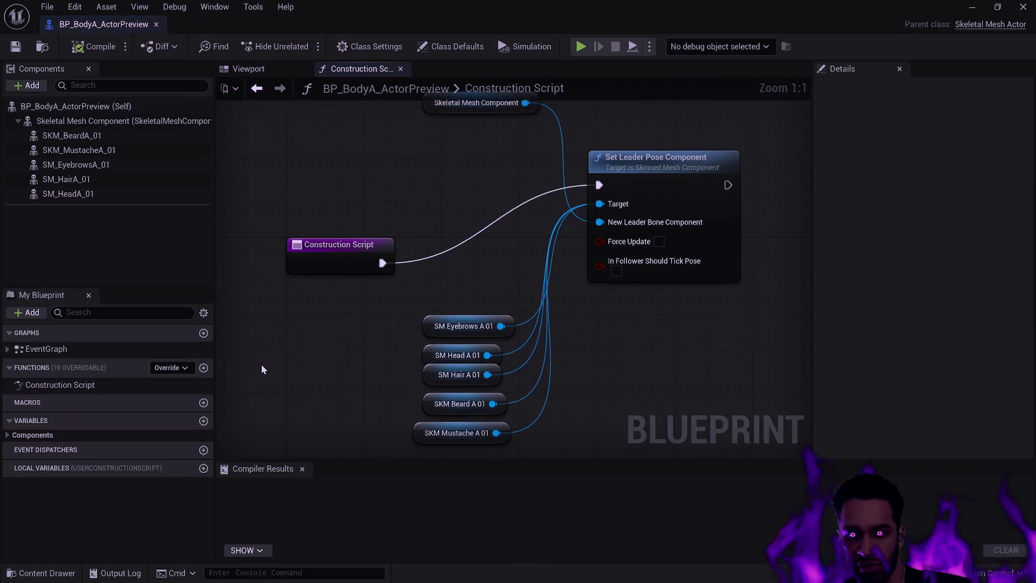
scroll(542, 284, down, 1)
drag(561, 286, 504, 305)
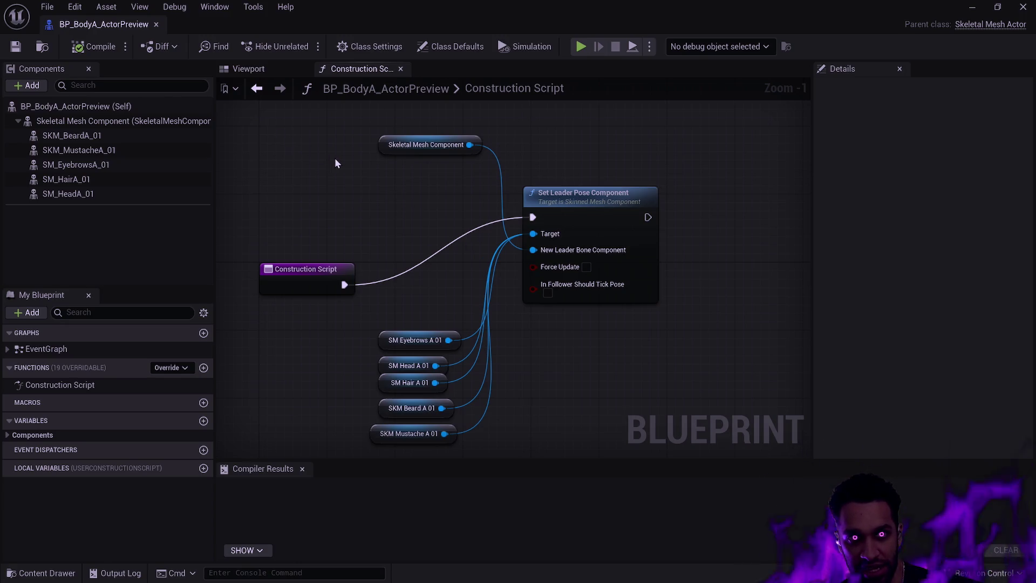
mouse_move(704, 325)
mouse_down()
mouse_move(539, 215)
mouse_move(535, 160)
mouse_up()
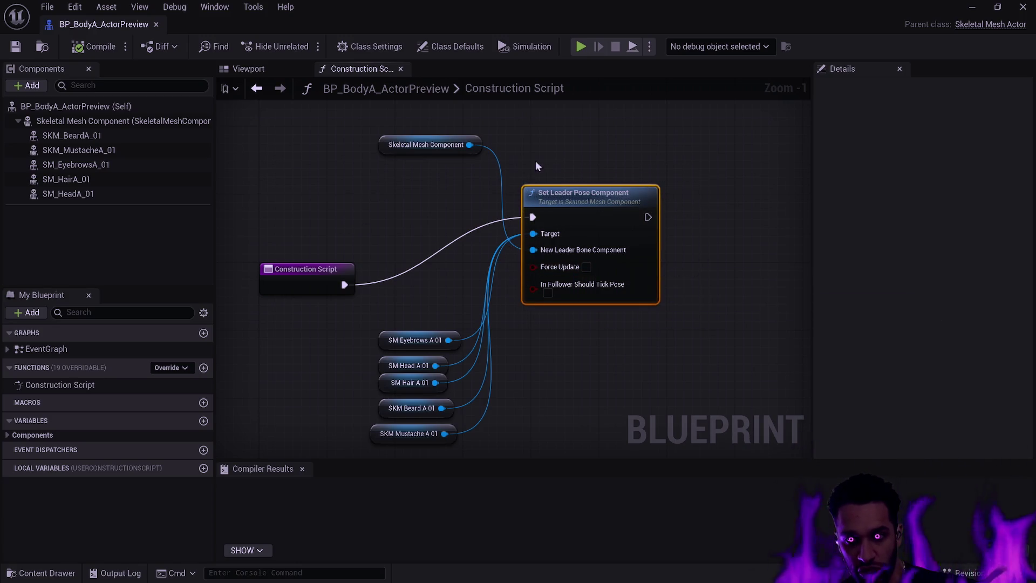
click(432, 138)
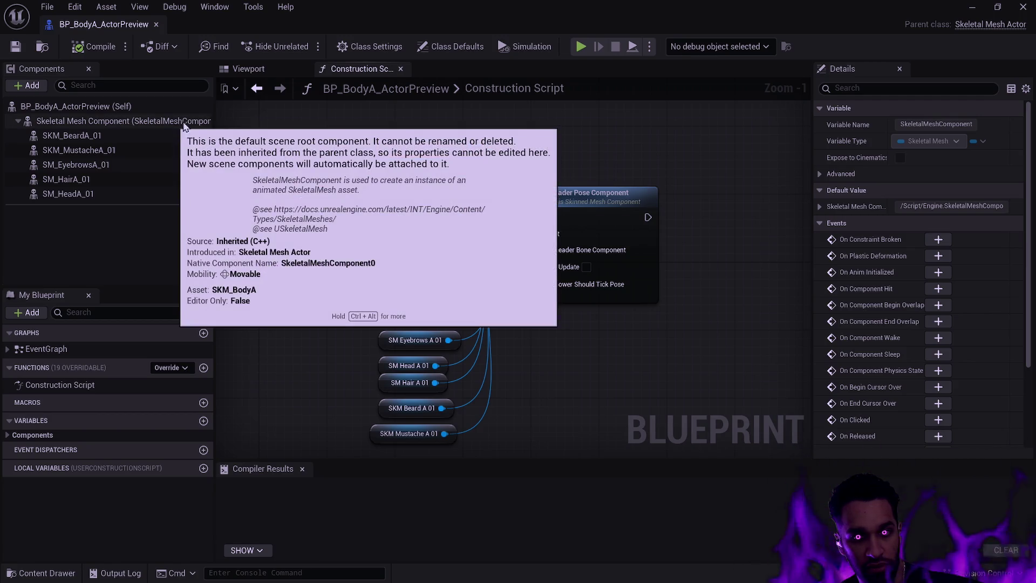
click(143, 120)
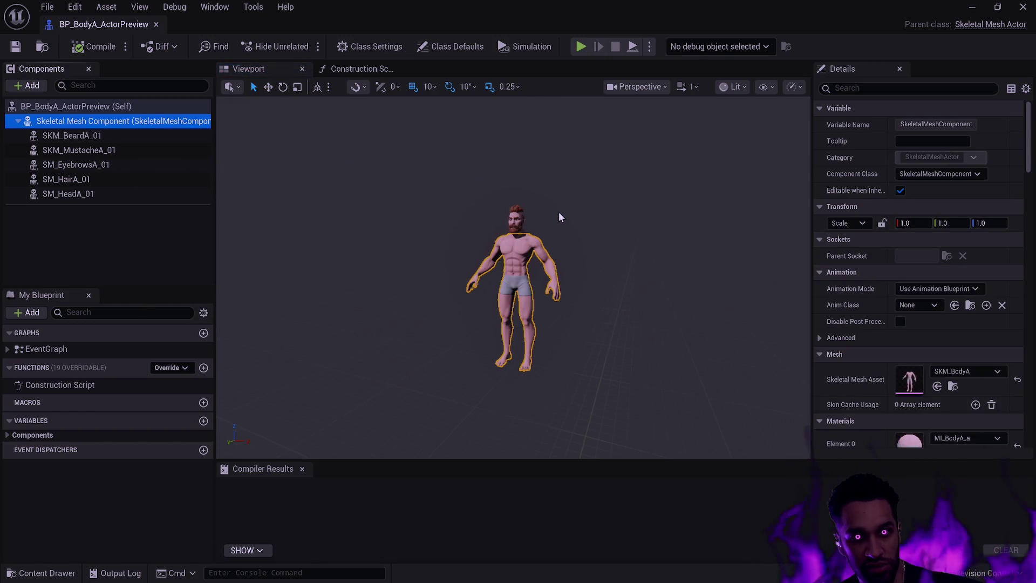
click(367, 69)
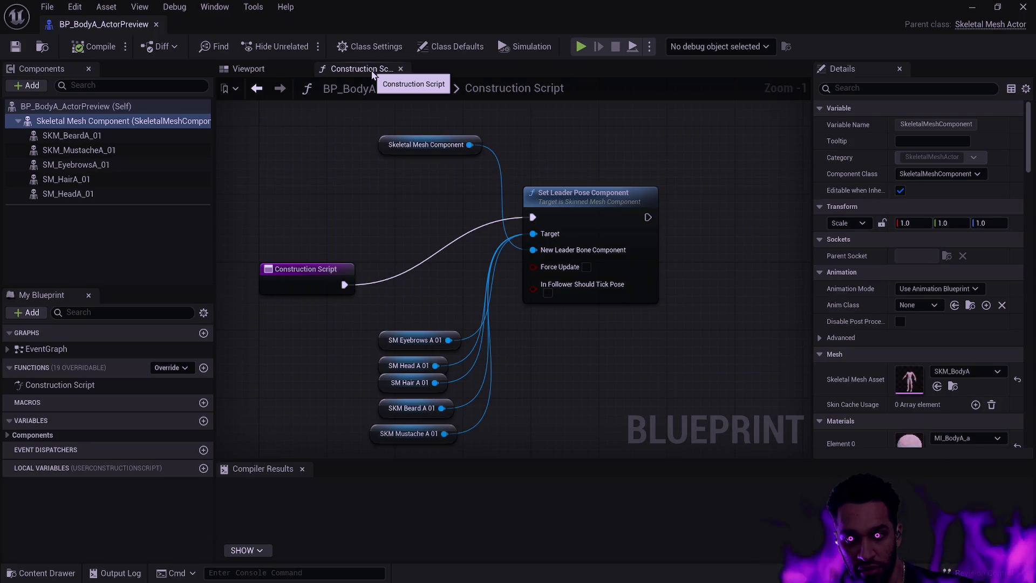
click(249, 70)
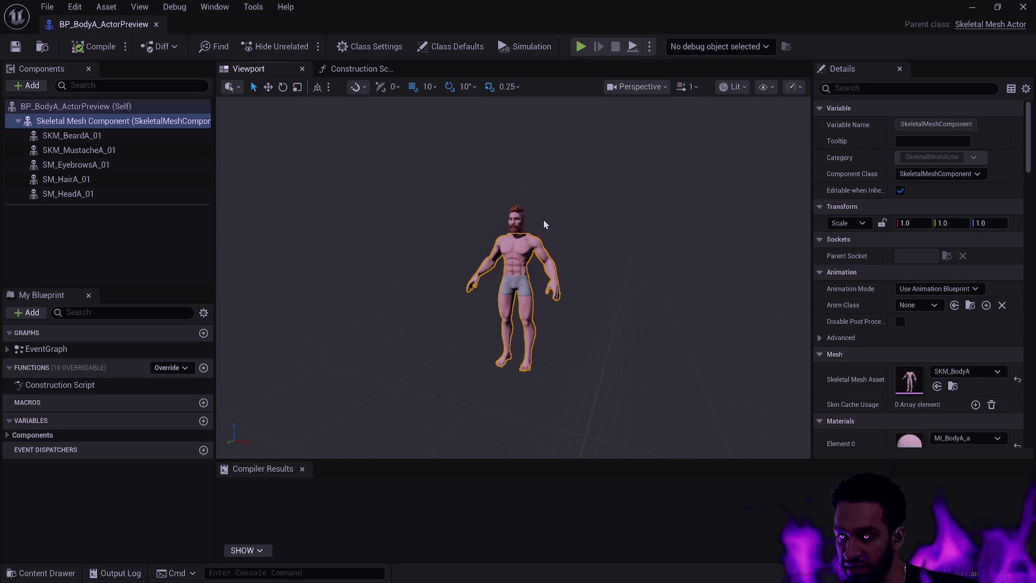
mouse_move(553, 223)
mouse_down()
mouse_move(532, 151)
mouse_move(520, 196)
mouse_up()
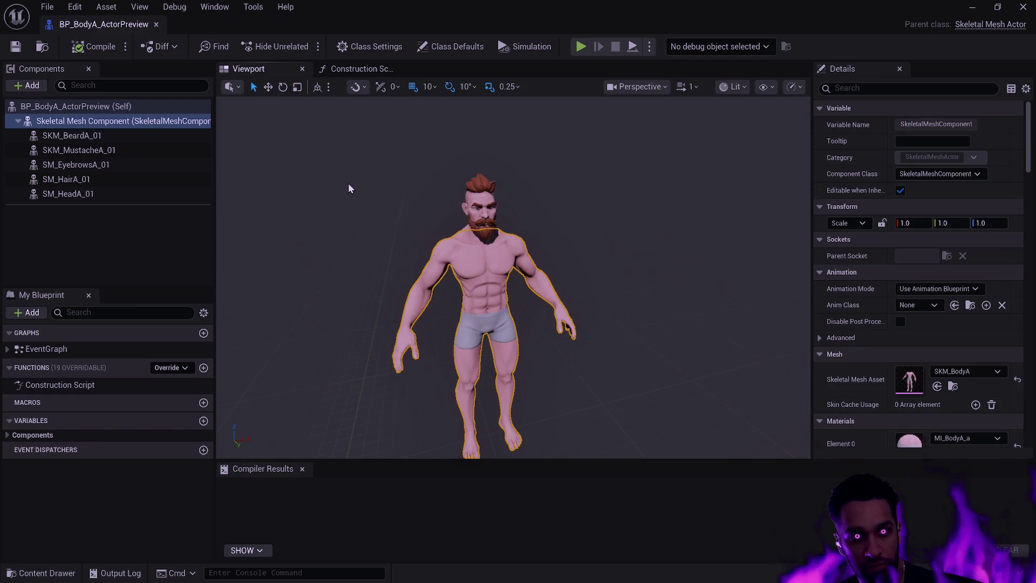
click(101, 152)
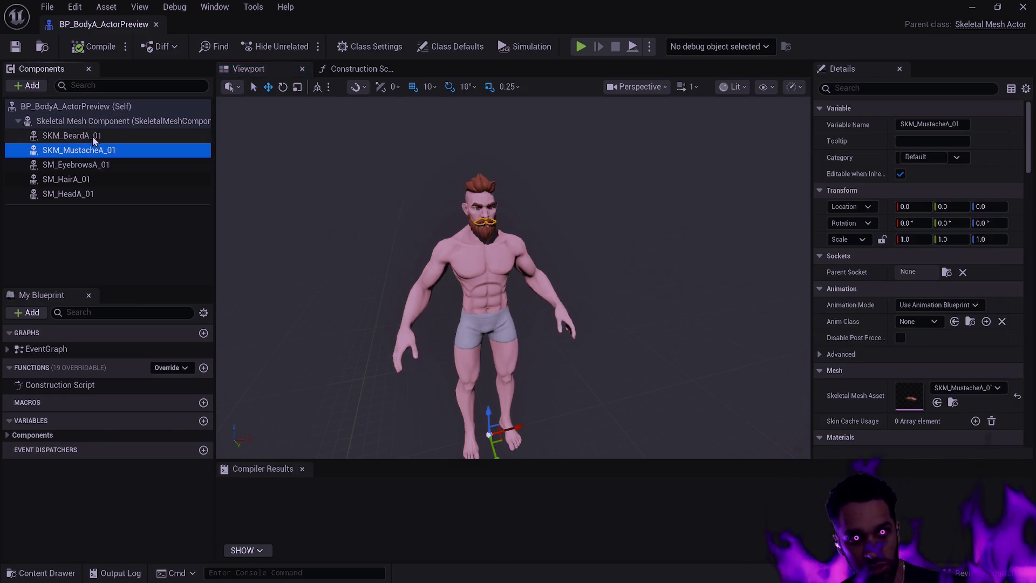
- Inspect the eyebrows, SM_EyebrowsA_01, SM_HairA_01 and SM_HeadA_01 components
click(102, 136)
click(104, 165)
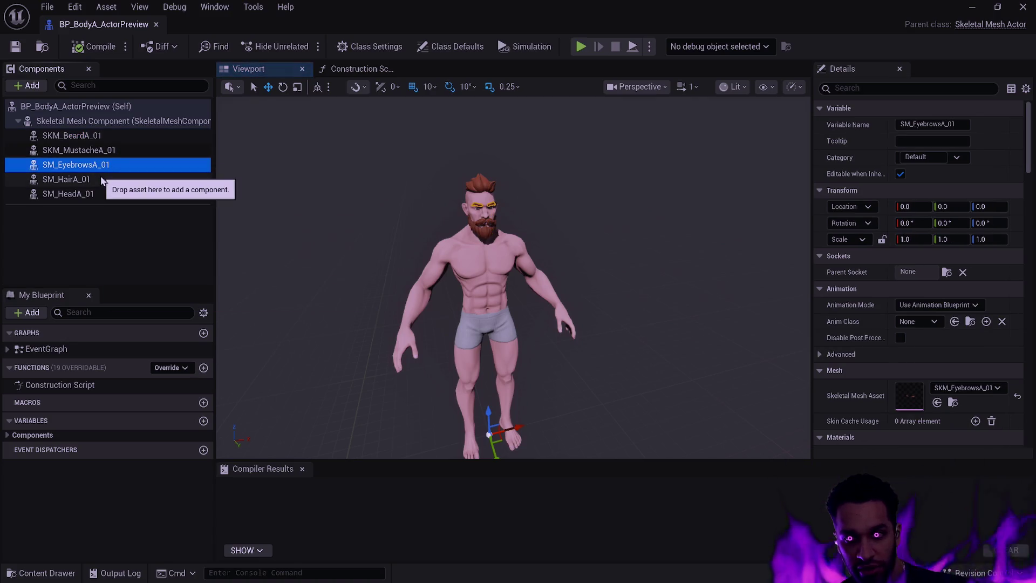
click(102, 179)
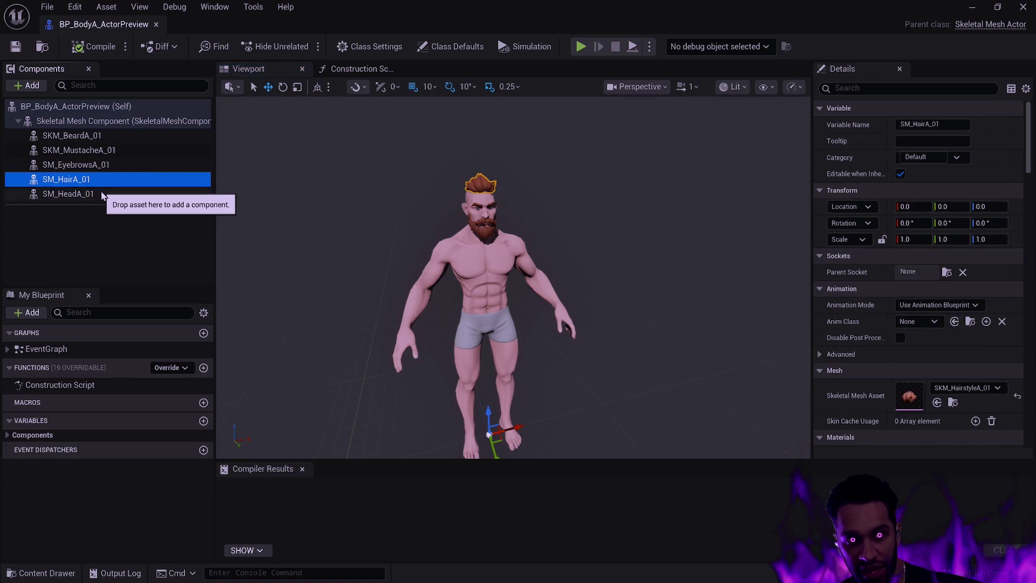
click(116, 194)
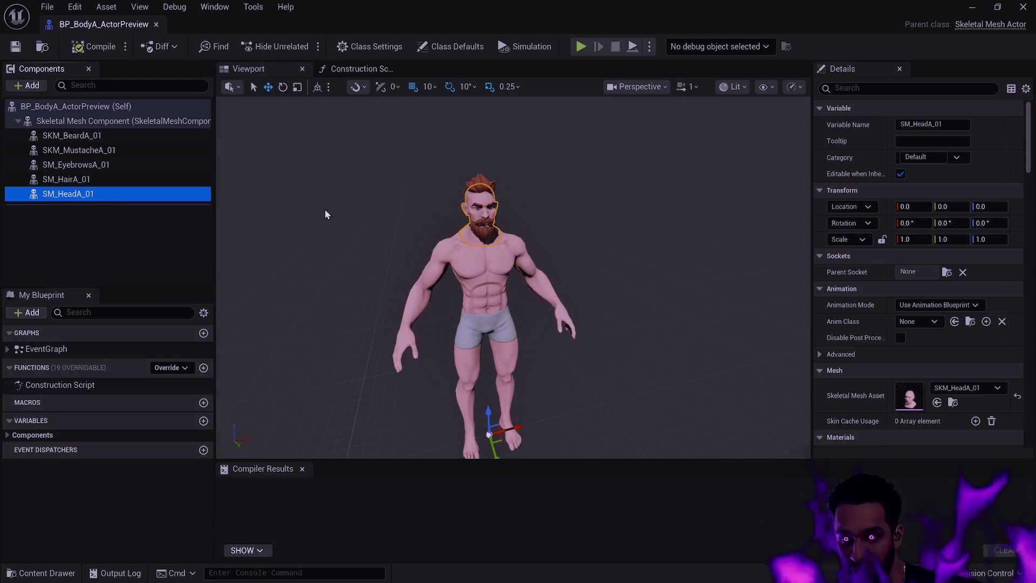
- Frame the head in the preview and review the Construction Script's leader-pose wiring
key(f)
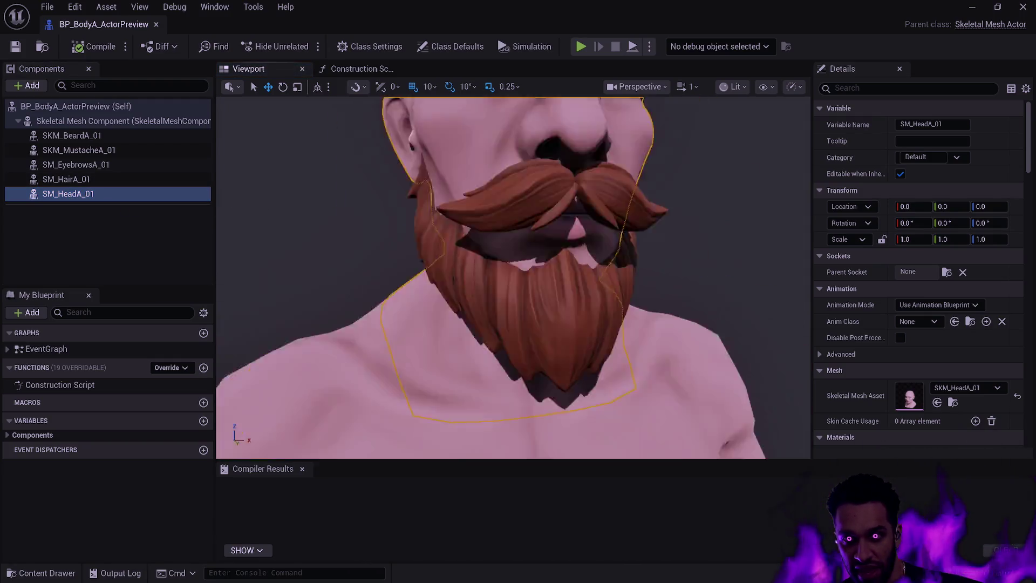
click(367, 69)
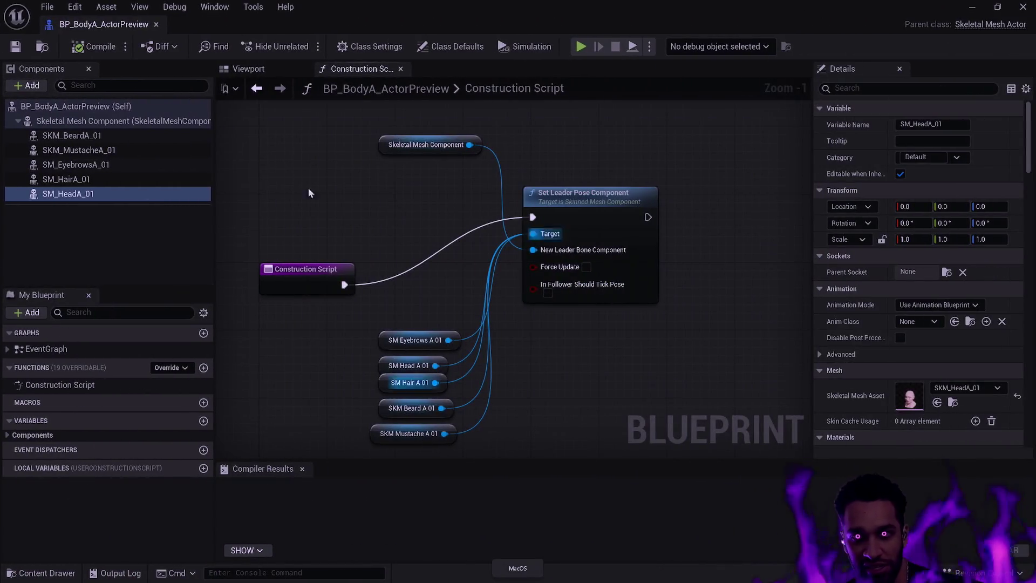
click(258, 72)
- Zoom out on the character, recentre the Construction Script graph, then inspect SM_HairA_01's settings
click(637, 253)
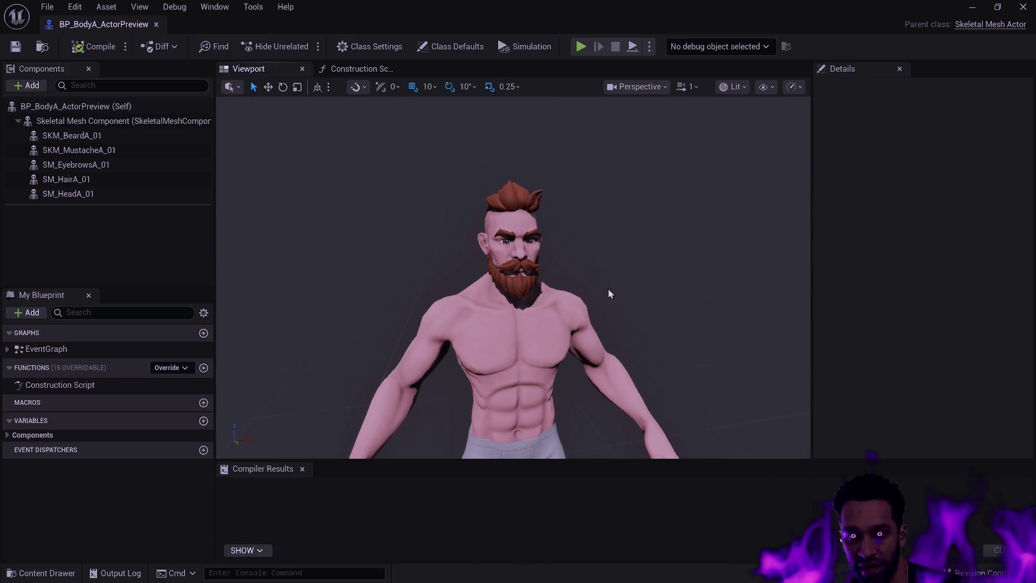
scroll(633, 308, down, 5)
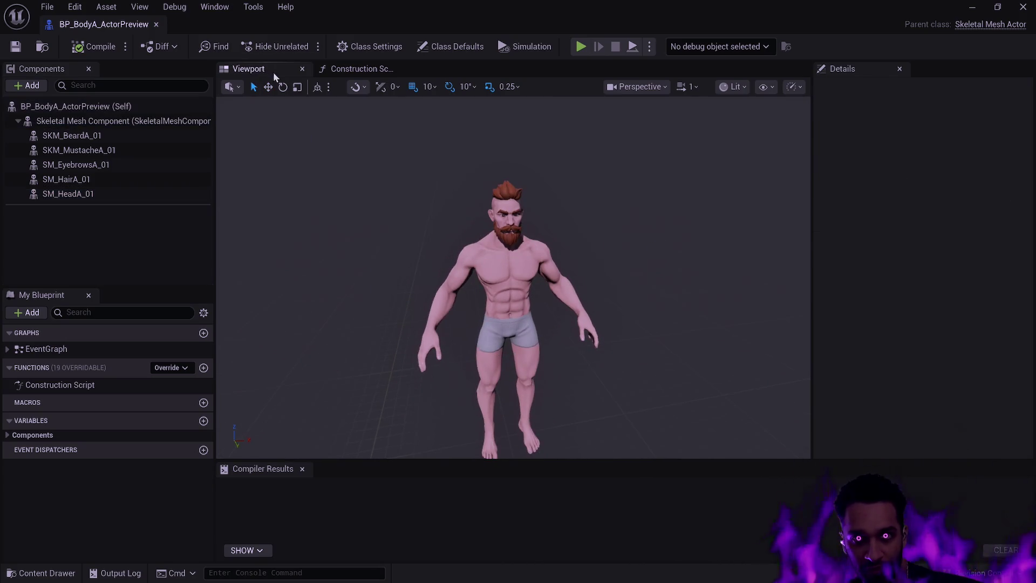
click(372, 70)
mouse_move(256, 100)
mouse_down()
mouse_move(720, 452)
mouse_move(683, 362)
mouse_move(689, 403)
mouse_move(685, 361)
mouse_up()
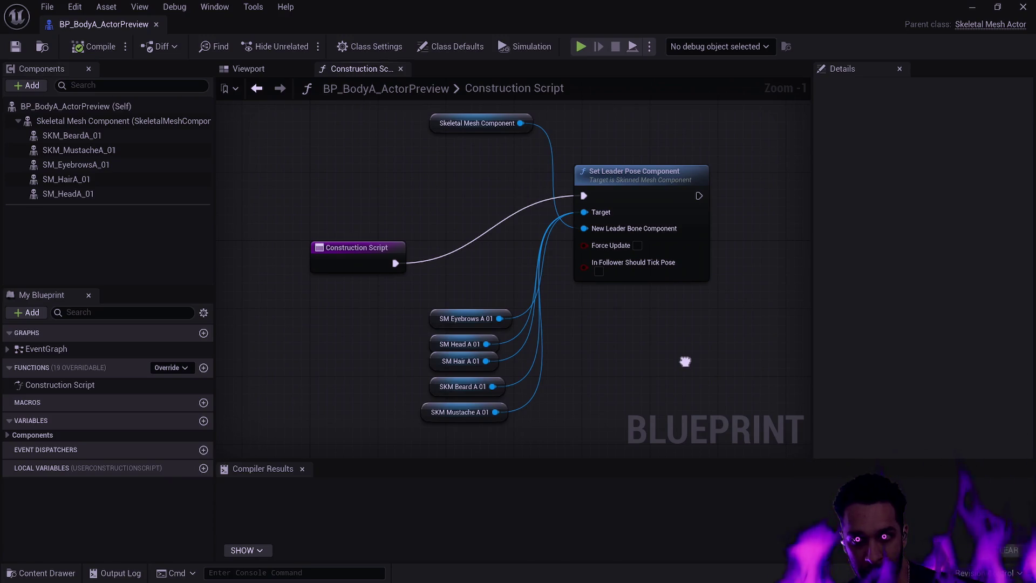
click(260, 77)
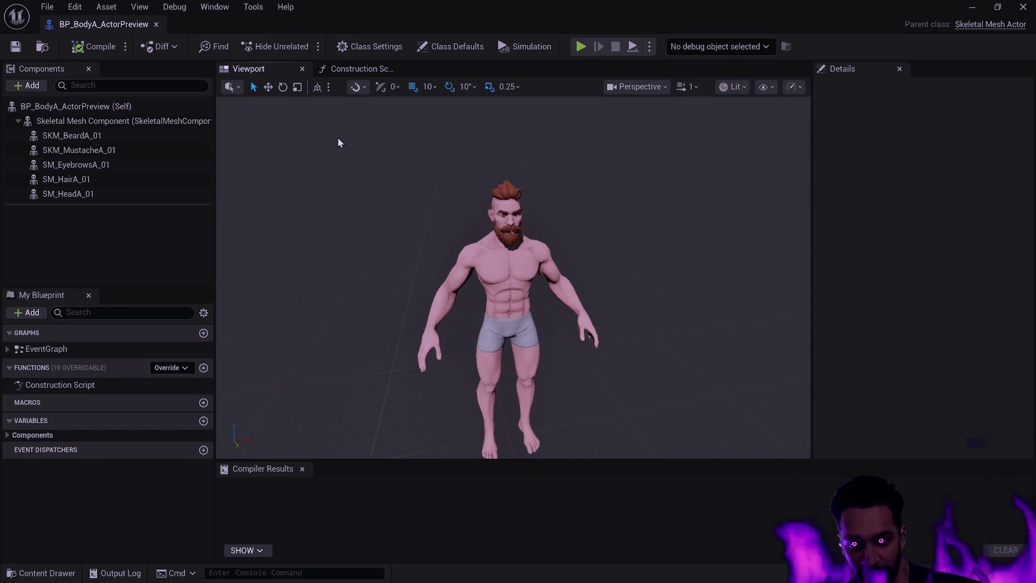
click(128, 164)
click(123, 181)
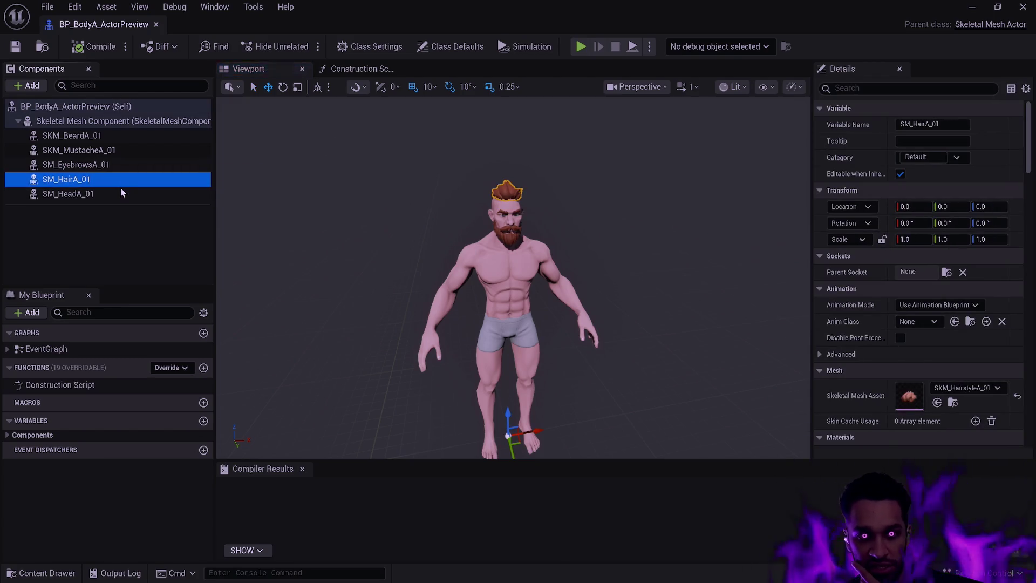
drag(513, 270, 664, 275)
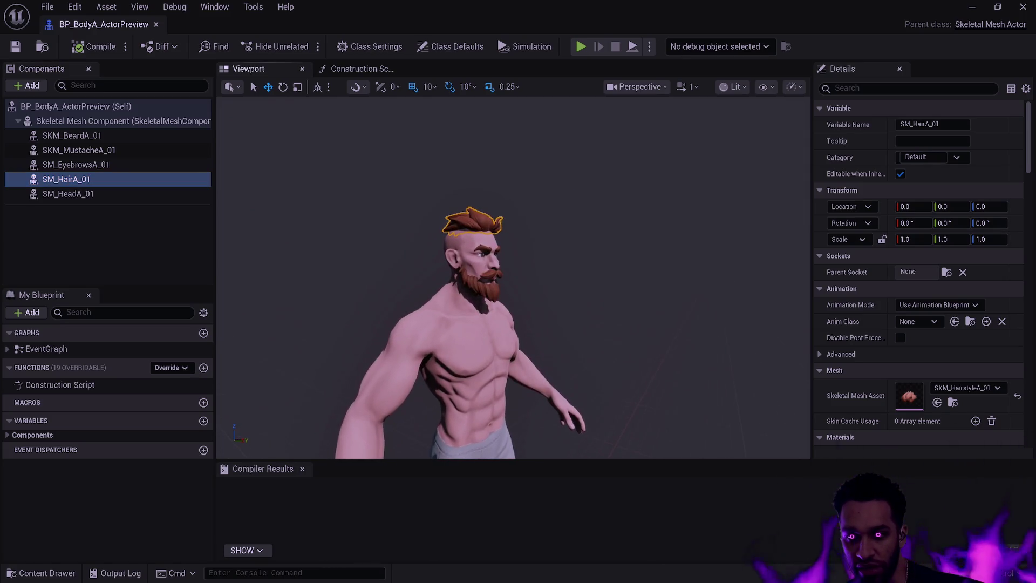
scroll(513, 269, up, 5)
scroll(601, 242, down, 3)
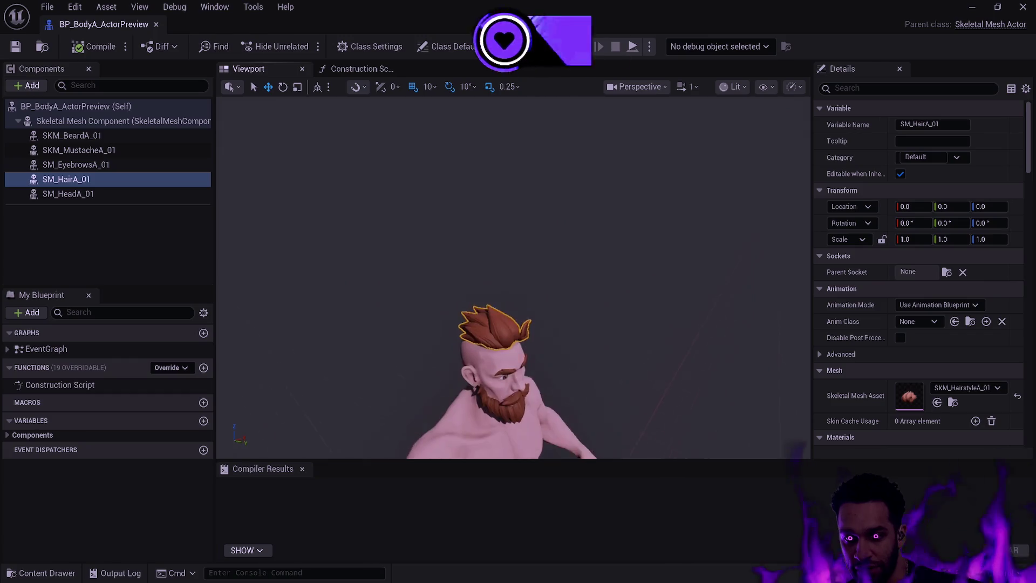
key(f)
scroll(667, 265, down, 5)
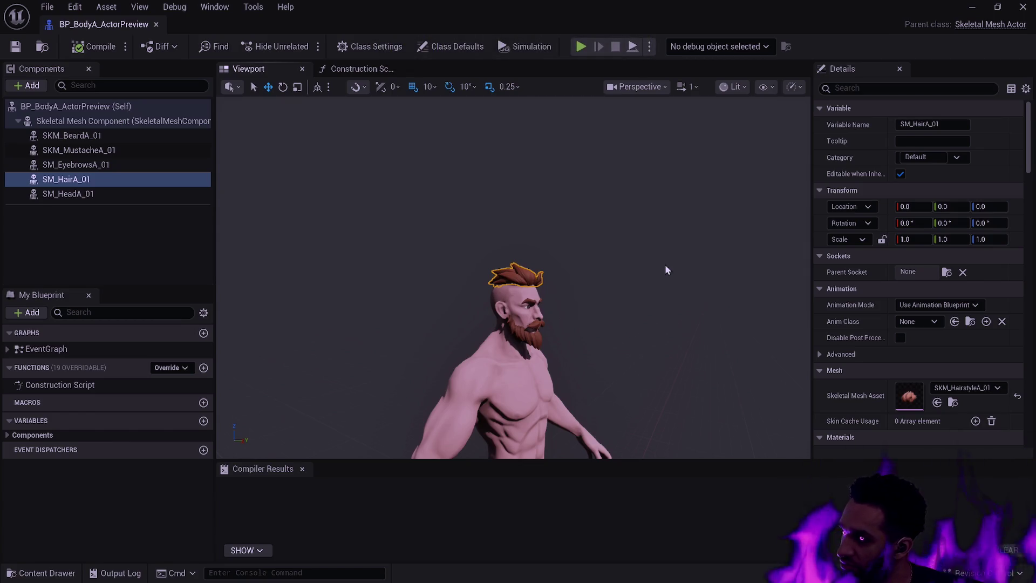
mouse_move(681, 222)
mouse_down()
mouse_move(634, 223)
mouse_move(661, 257)
mouse_up()
click(662, 257)
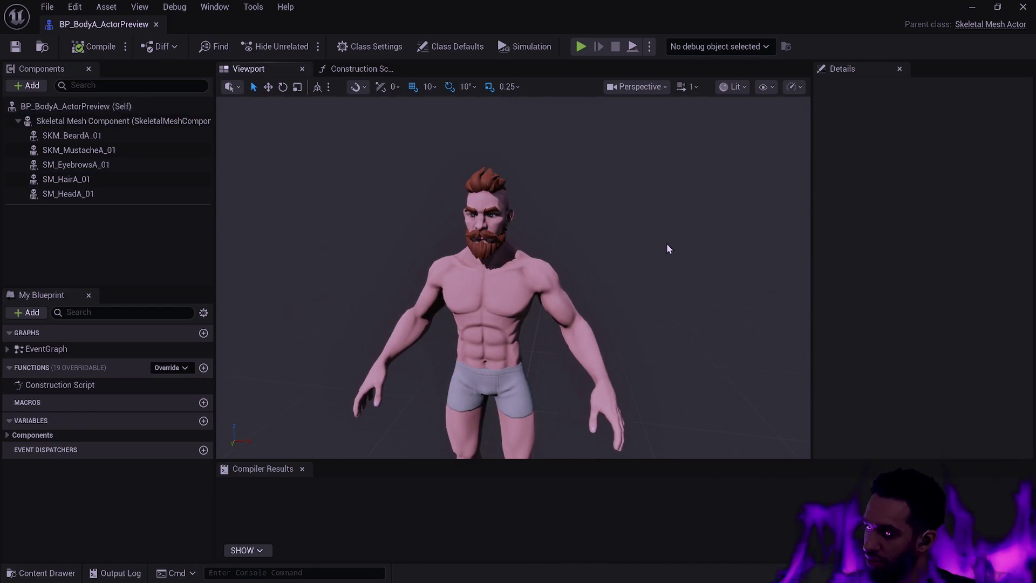
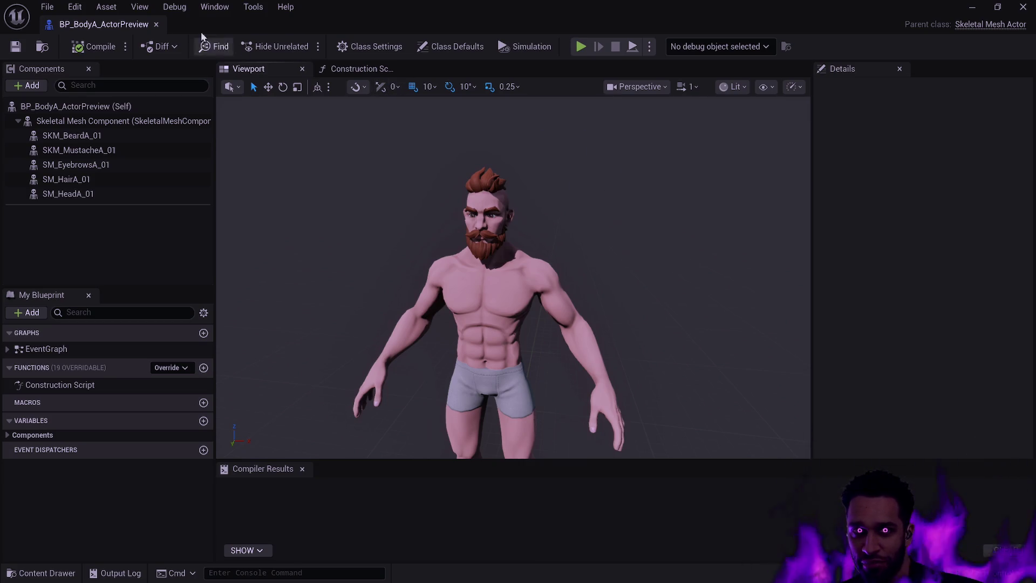
- Close the BP_BodyA_ActorPreview Blueprint tab to get back to the Preview_Level lineups
click(156, 25)
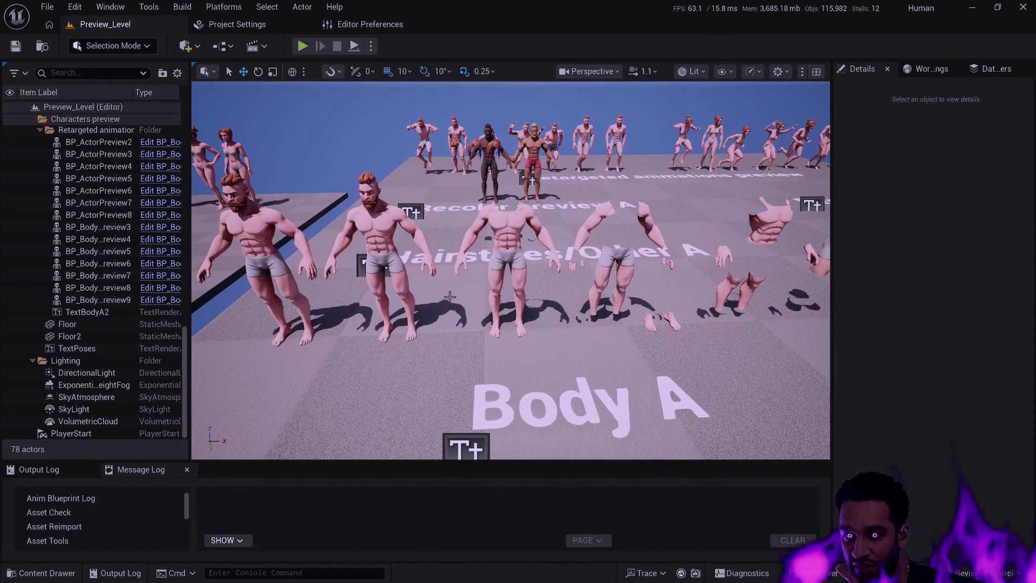
- Fly toward the recolor previews, then open the Content Drawer and scroll its folder tree up
mouse_move(523, 293)
mouse_down()
mouse_move(514, 237)
mouse_move(514, 267)
mouse_move(592, 181)
mouse_move(502, 289)
mouse_up()
key(ctrl+space)
scroll(105, 419, up, 10)
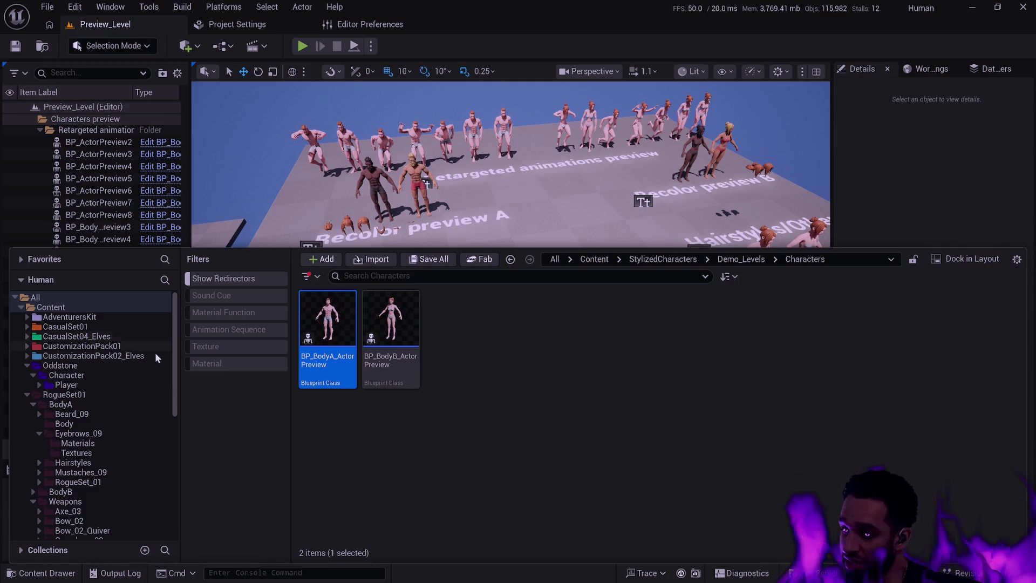
mouse_move(324, 365)
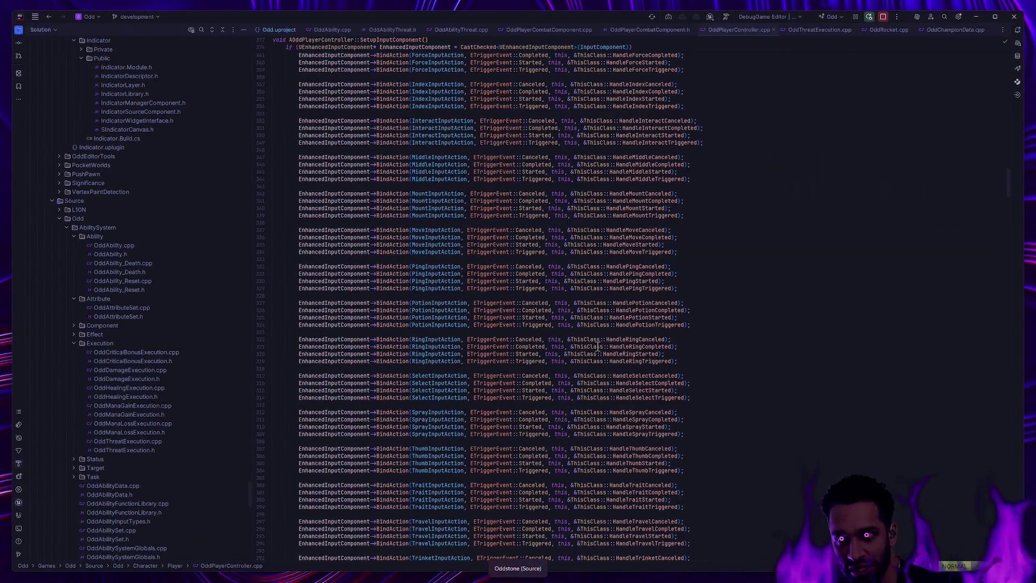
key(ctrl+super+Left)
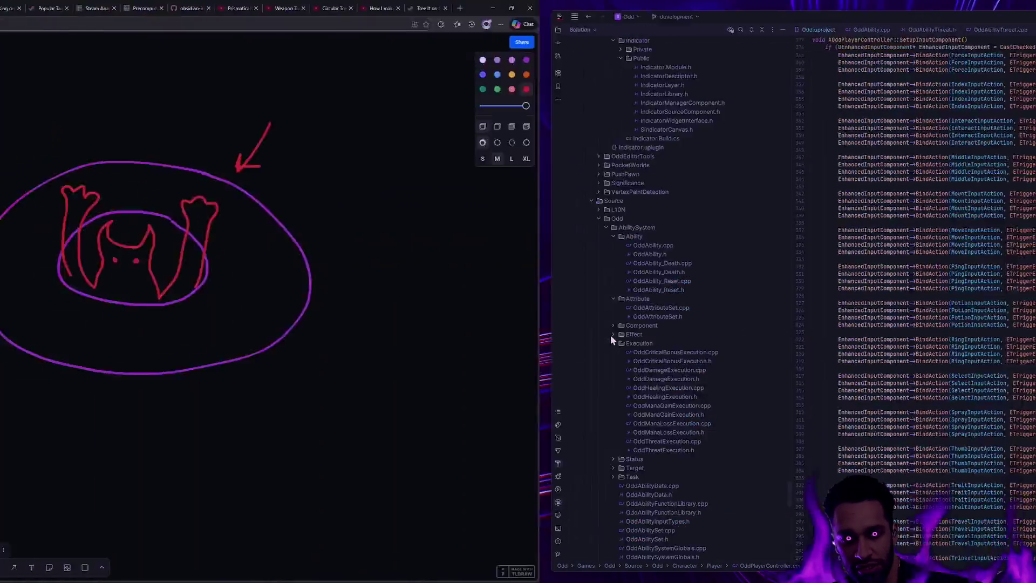
key(shift+1)
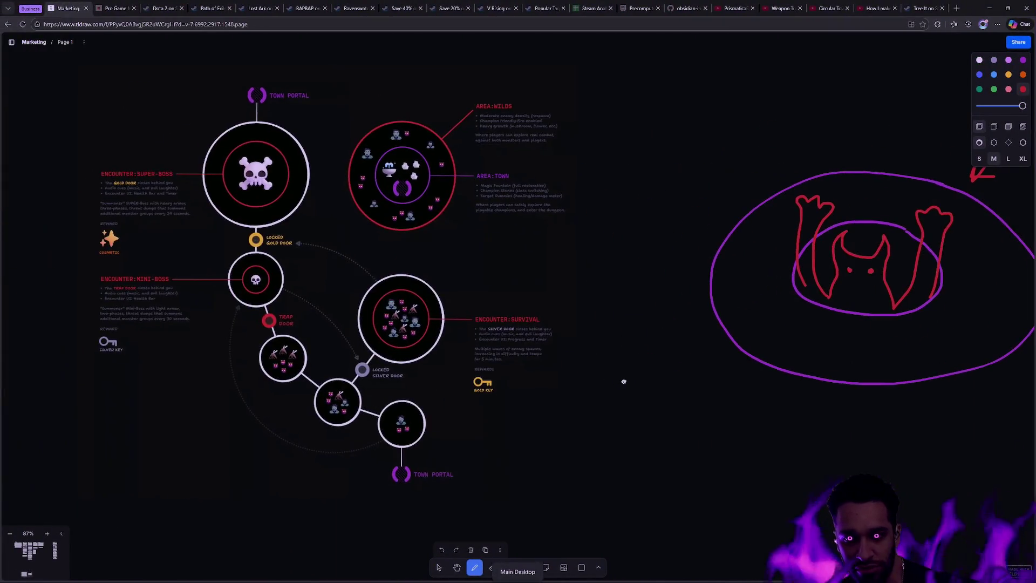
key(ctrl+super+Right)
key(ctrl+super+Right)
key(ctrl+super+Right)
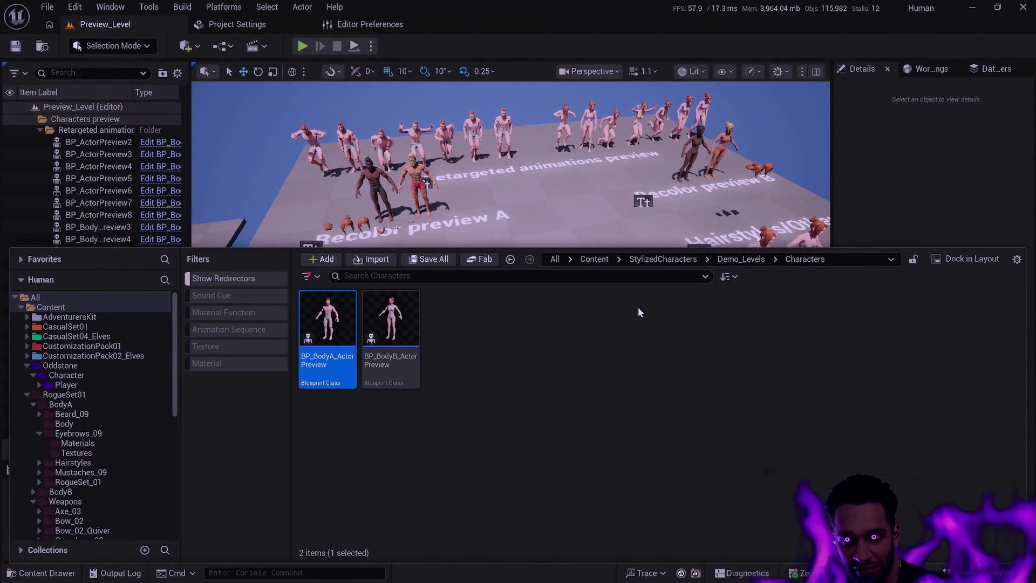
key(ctrl+space)
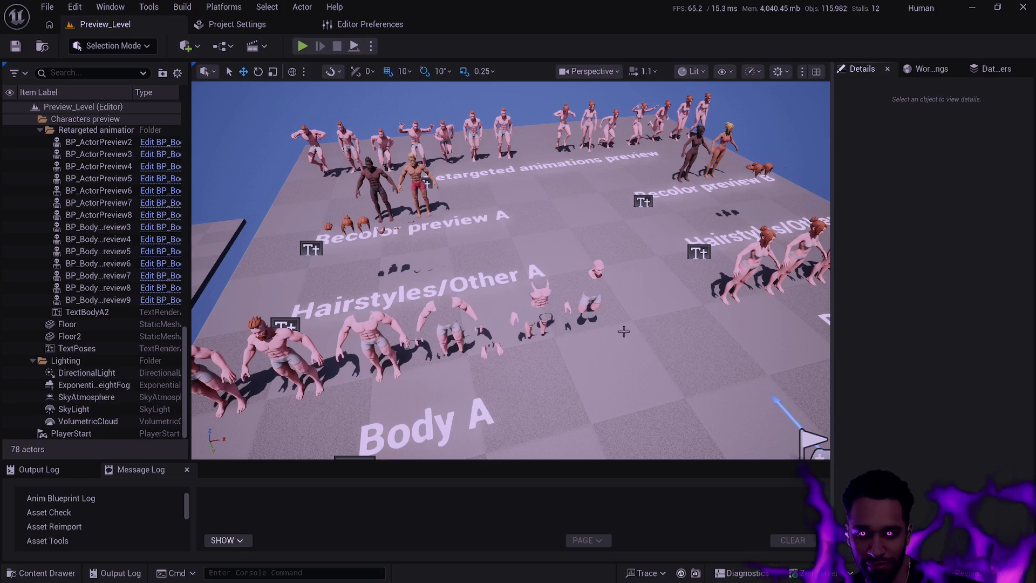
- Pull the camera back over the lineups, then move closer to the recolor preview characters
mouse_move(664, 358)
mouse_down()
mouse_move(826, 362)
mouse_move(643, 361)
mouse_up()
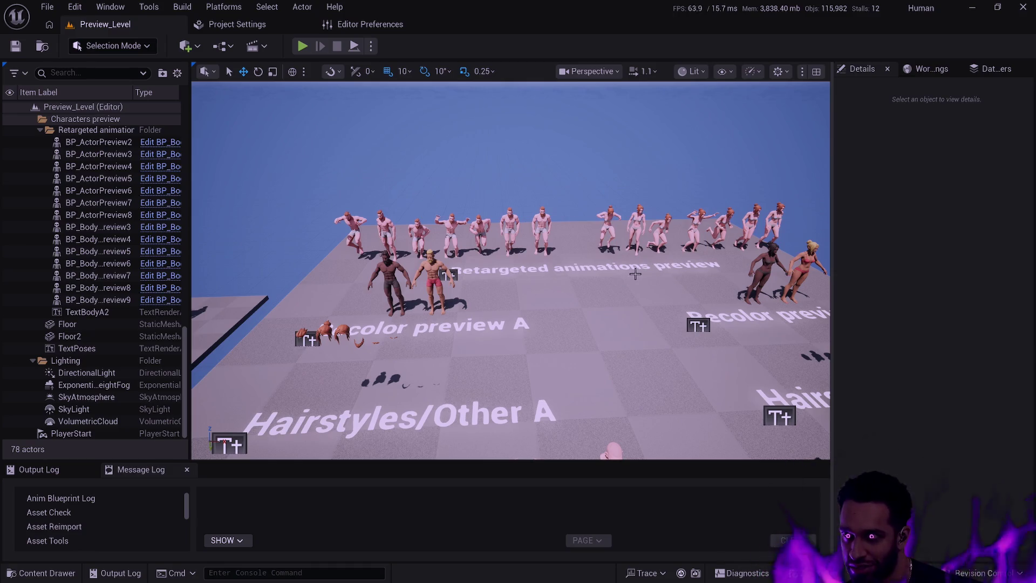
drag(516, 291, 517, 229)
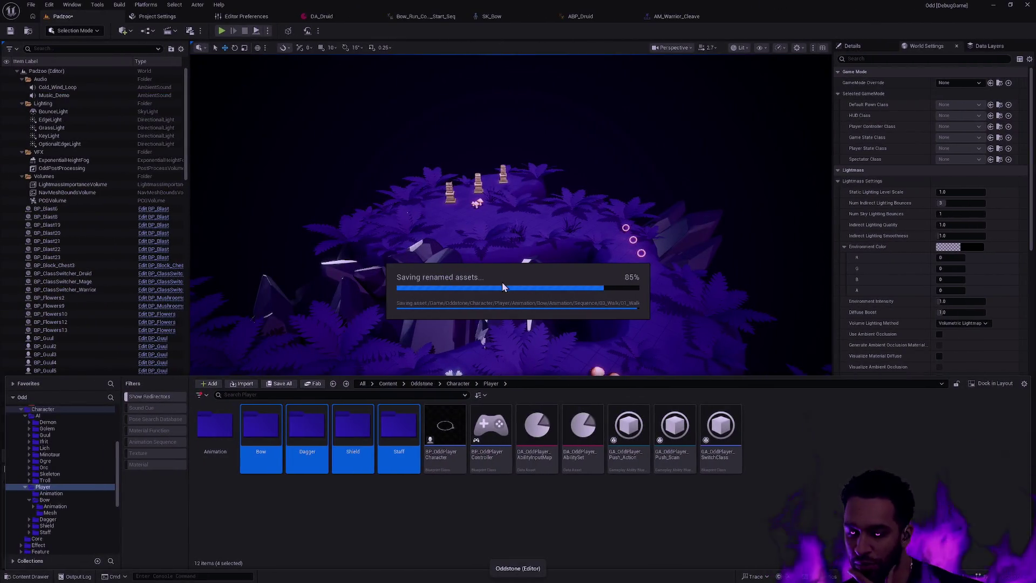
- Switch briefly to Rider's OddPlayerController.cpp, then on to the tldraw Marketing board
key(alt+Tab)
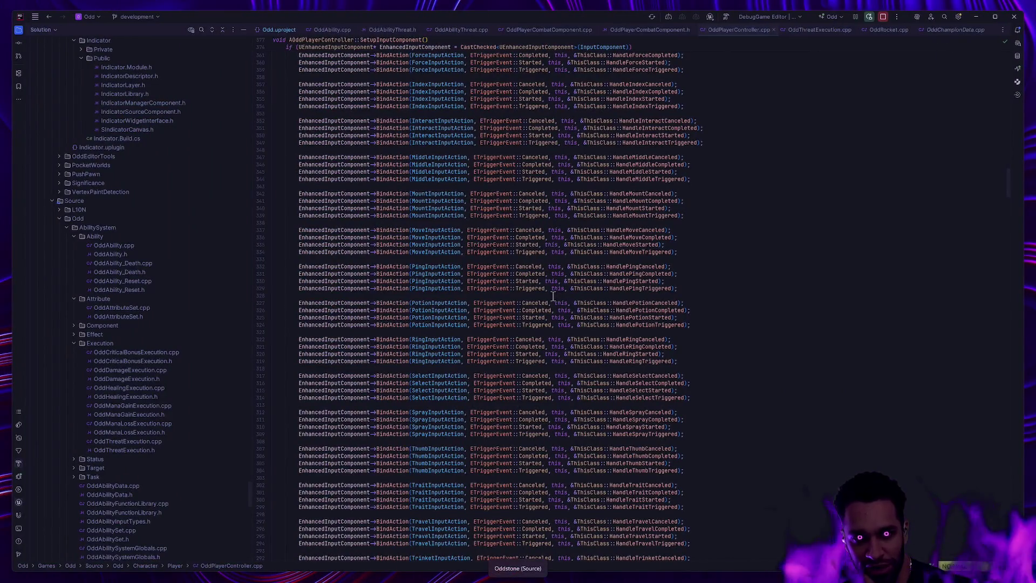
key(alt+Tab)
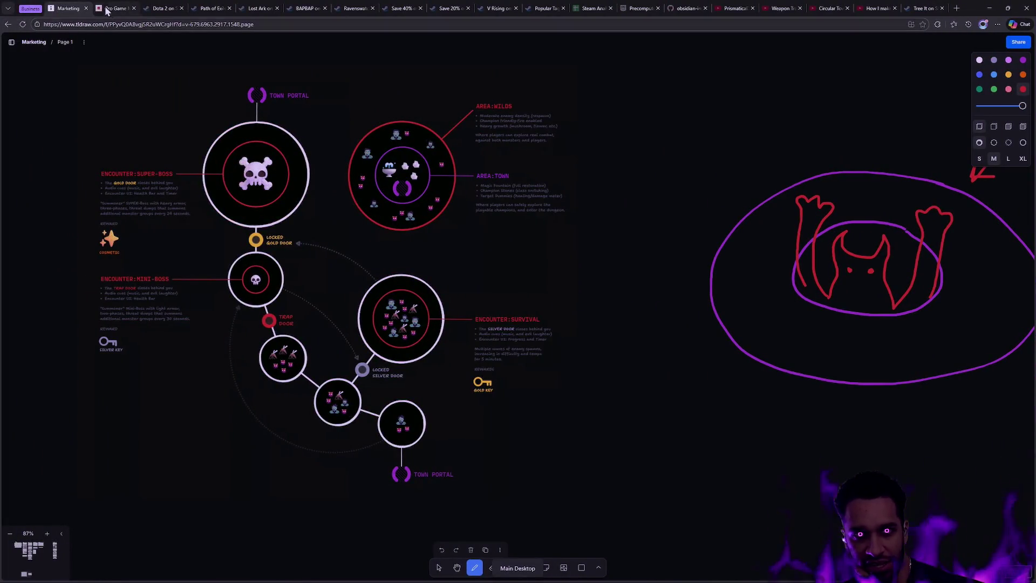
- Bring up the Steam Analysis sheet and look over the game descriptions and tag lists
click(586, 15)
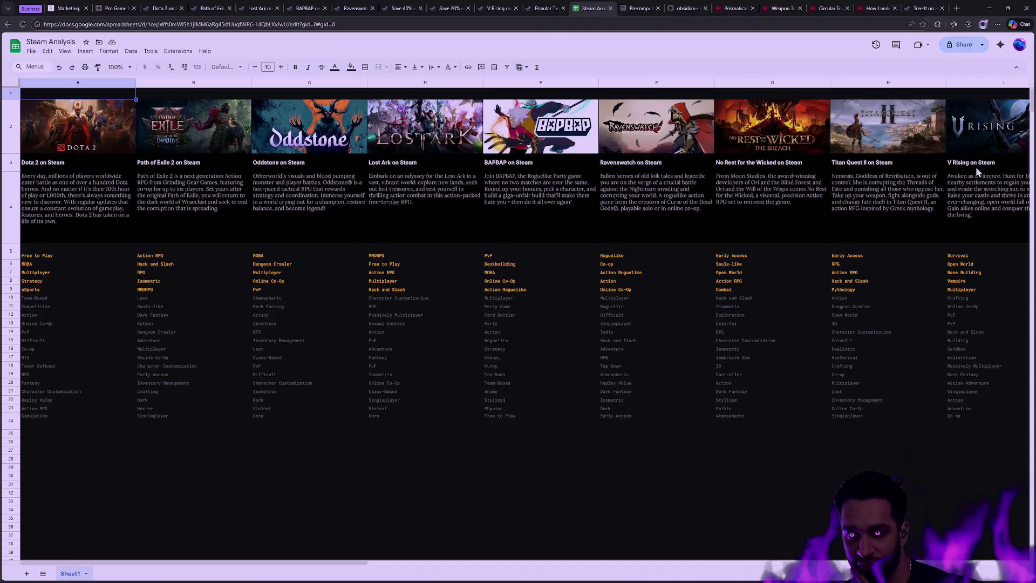
mouse_move(836, 159)
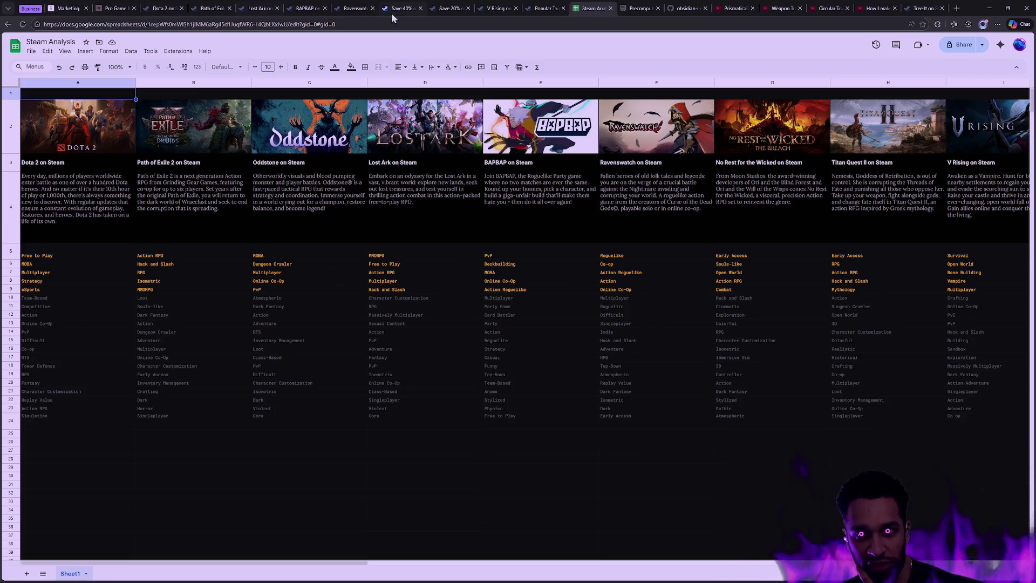
- Check the Ravenswatch and BAPBAP store pages, pause the BAPBAP trailer, return to Marketing
click(356, 11)
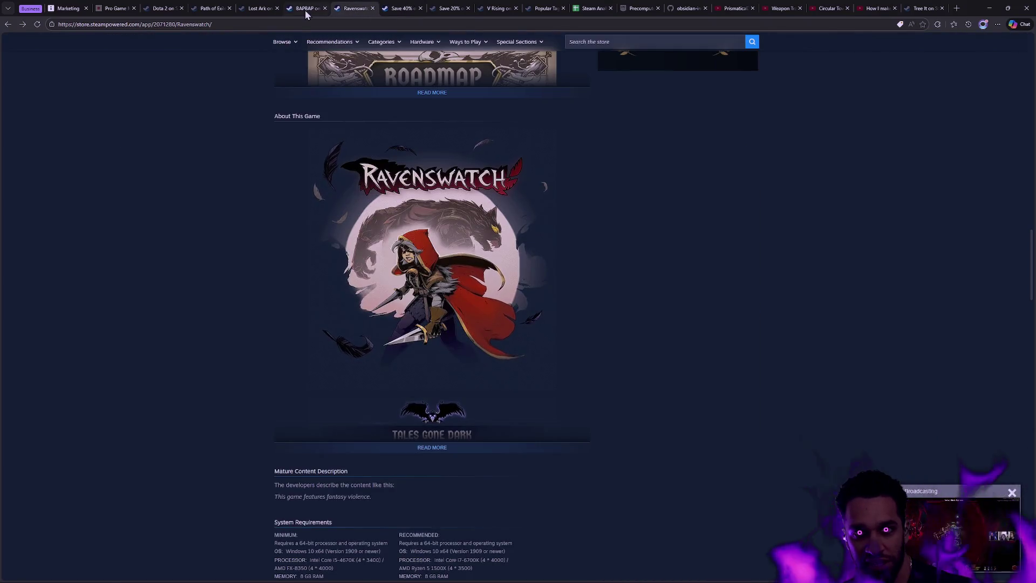
click(305, 10)
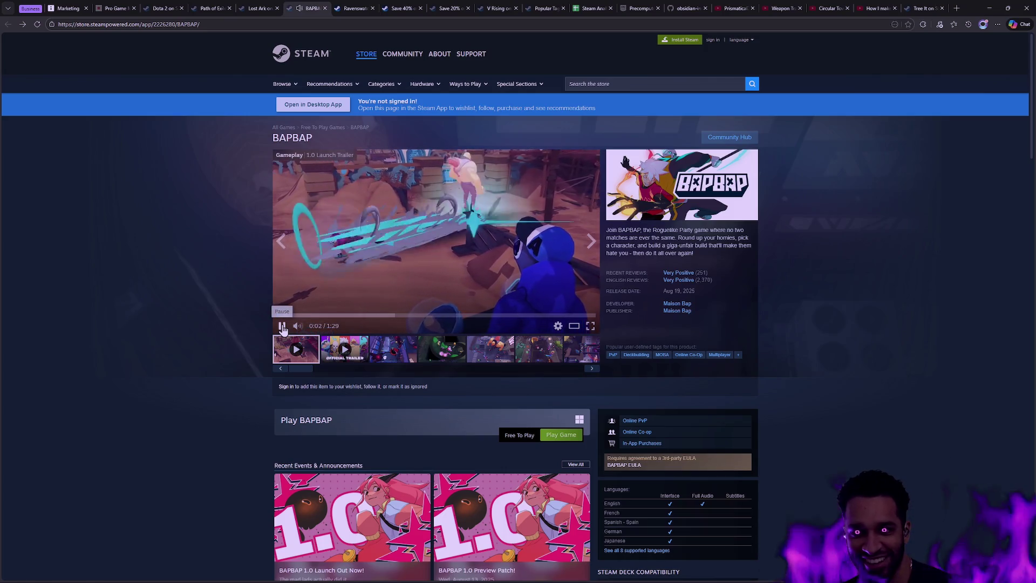
click(282, 327)
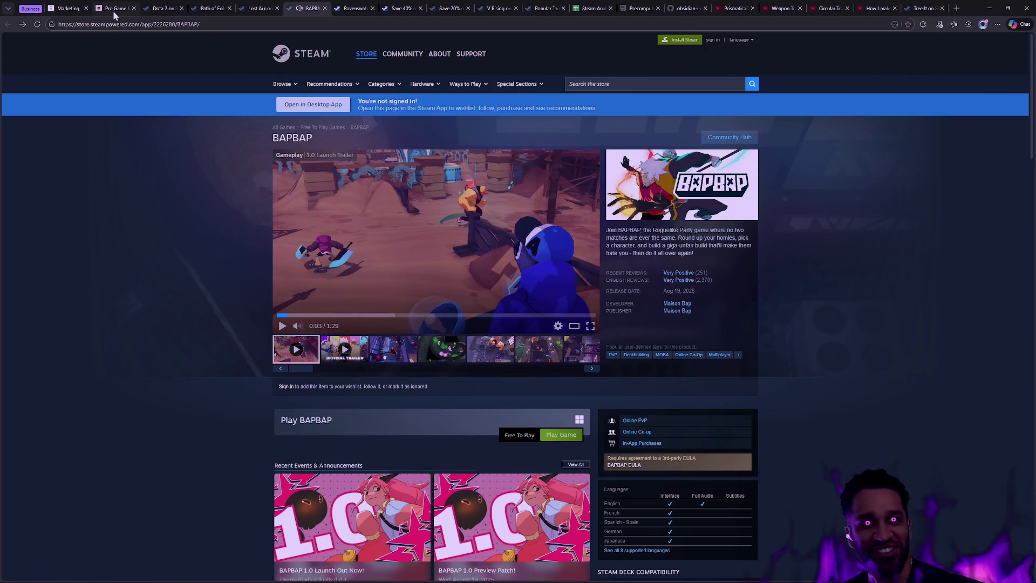
click(79, 9)
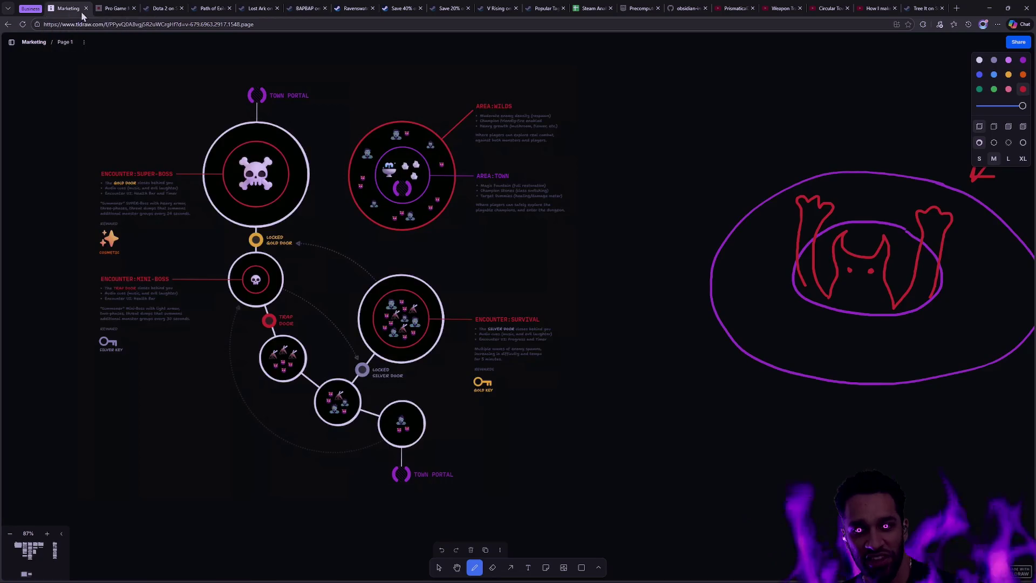
- Pan the Marketing board over to Feature Heading IV, then switch to Rider
scroll(252, 185, down, 2)
scroll(338, 211, up, 10)
scroll(550, 343, down, 3)
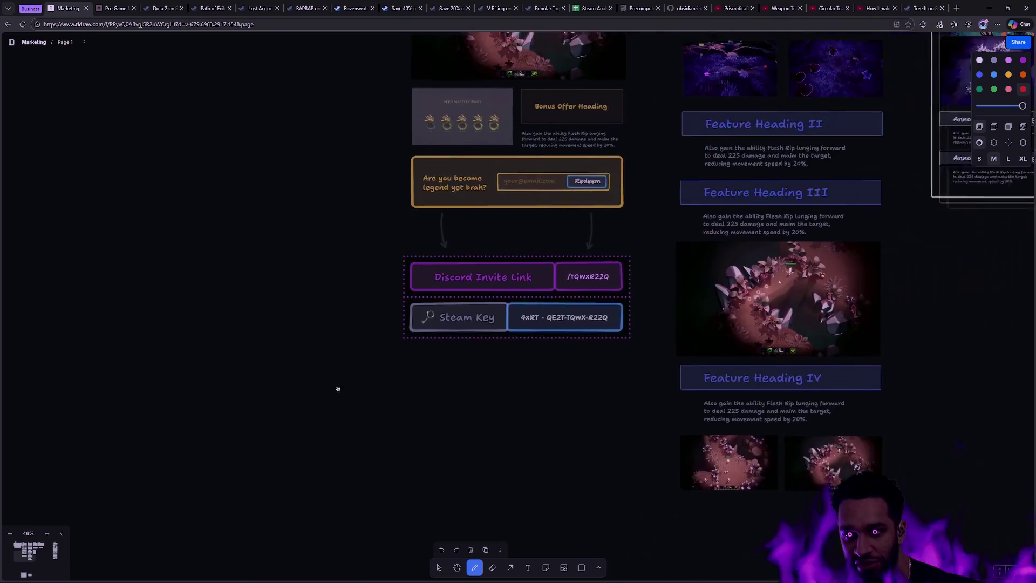
scroll(392, 254, down, 1)
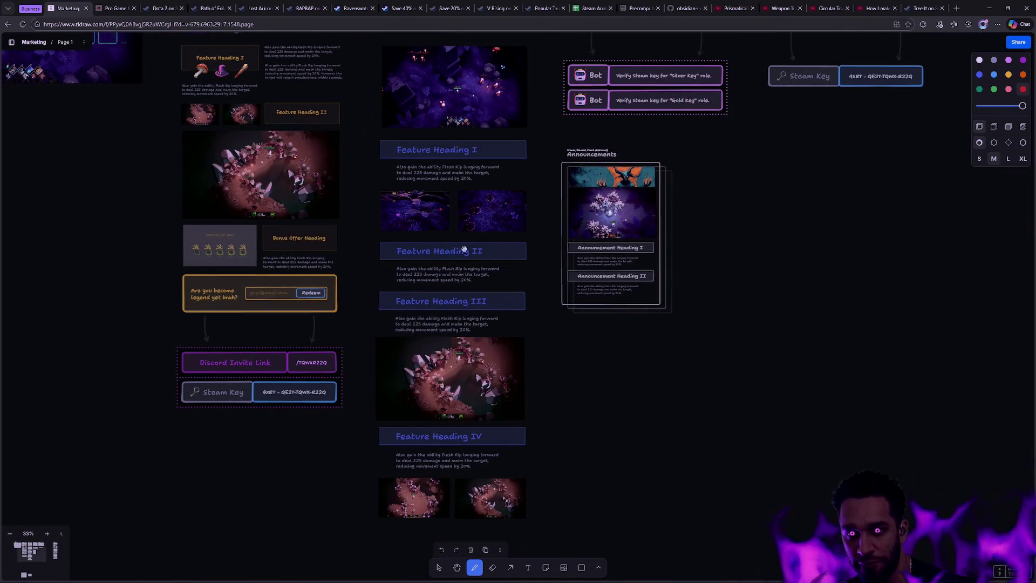
scroll(459, 248, up, 5)
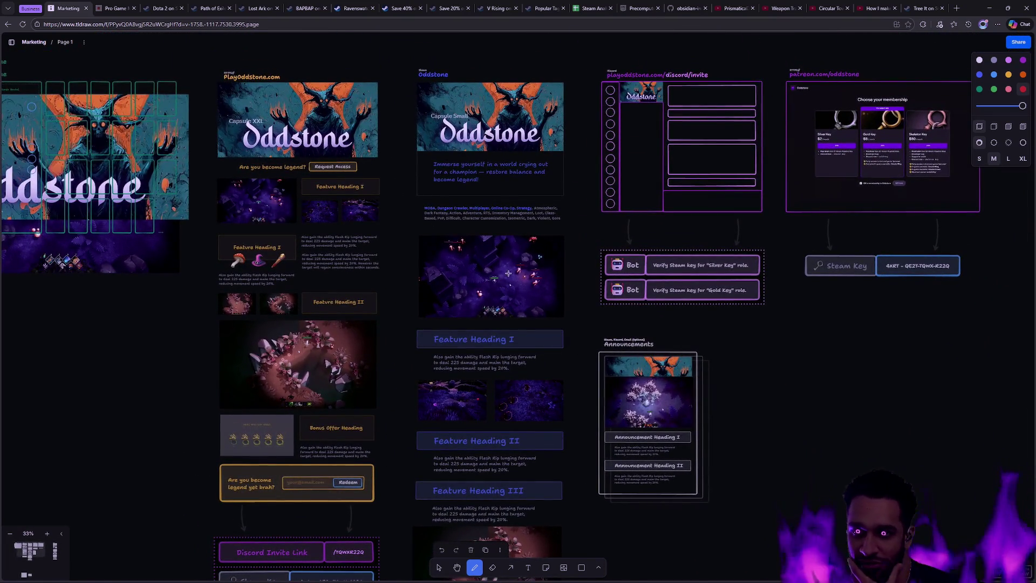
mouse_move(840, 350)
mouse_down()
mouse_move(664, 167)
mouse_move(697, 115)
mouse_up()
scroll(697, 115, left, 10)
scroll(697, 115, down, 5)
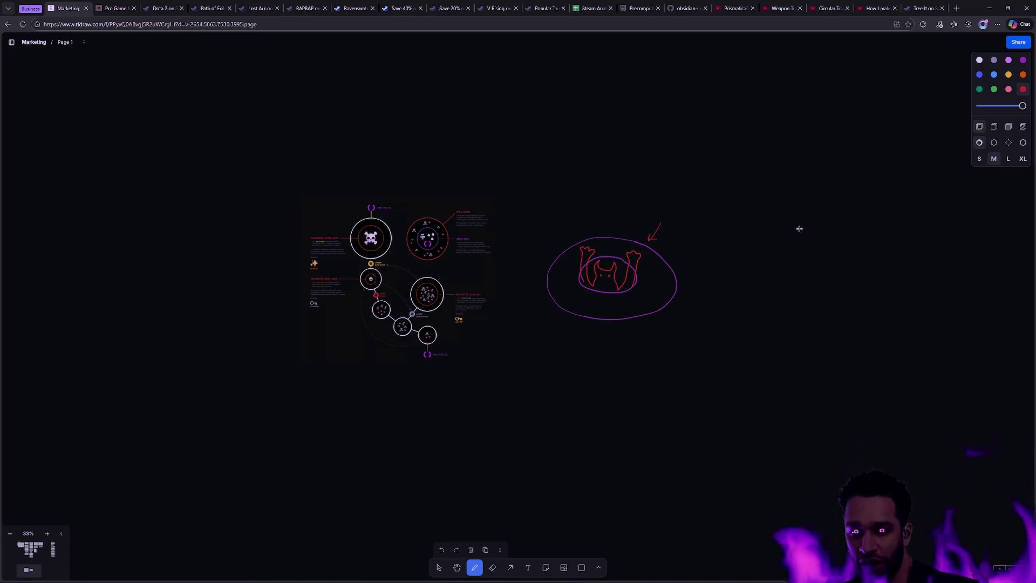
key(alt+Tab)
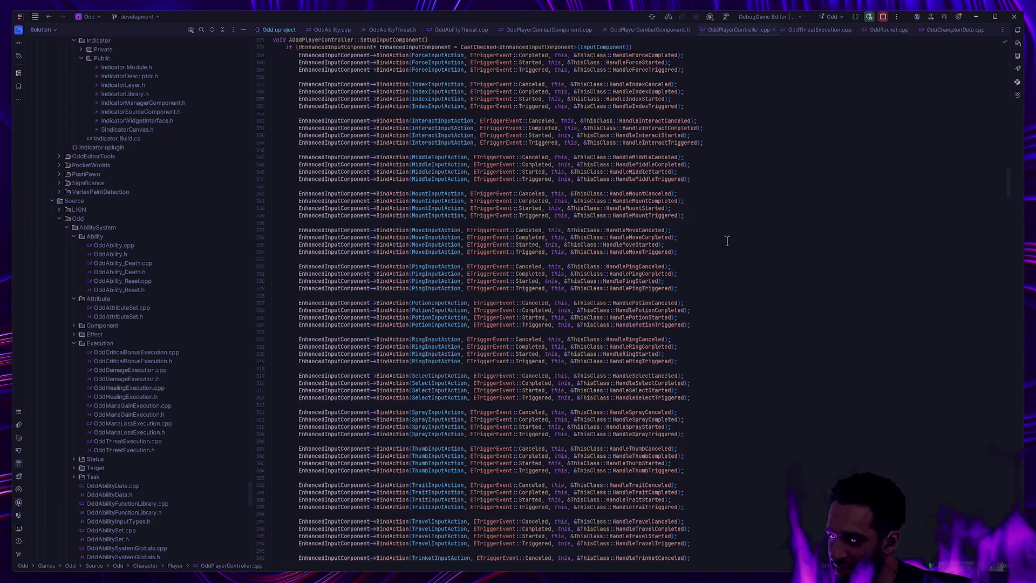
- Switch from Rider's player controller code back to the Unreal Editor's Preview_Level
key(alt+Tab)
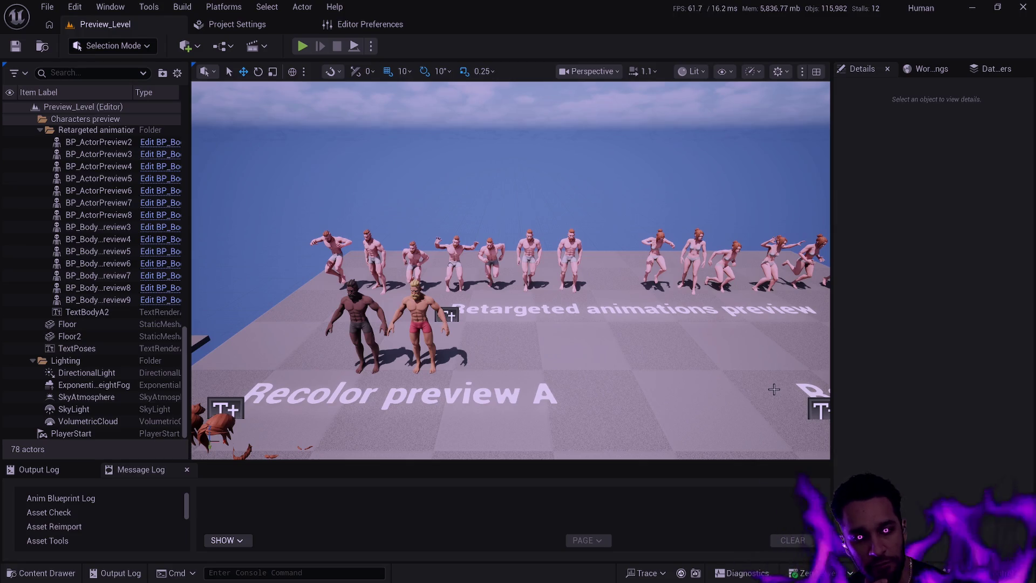
- Fly the camera over the Recolor preview A and Hairstyles/Other A lineups toward Body A
mouse_move(573, 347)
mouse_down()
mouse_move(631, 308)
mouse_move(588, 329)
mouse_move(561, 319)
mouse_move(618, 354)
mouse_up()
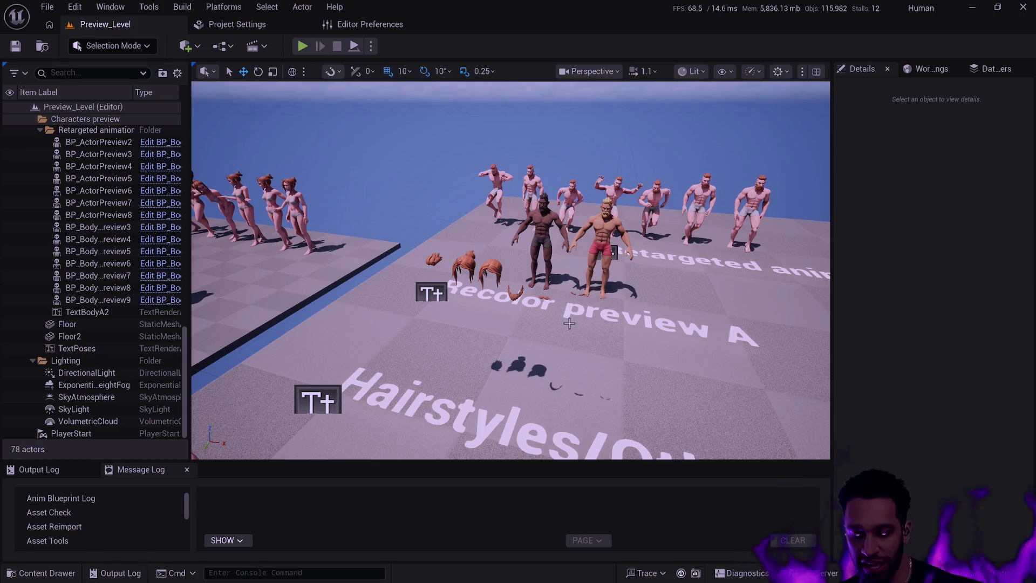
mouse_move(603, 321)
mouse_down()
mouse_move(518, 297)
mouse_move(615, 322)
mouse_up()
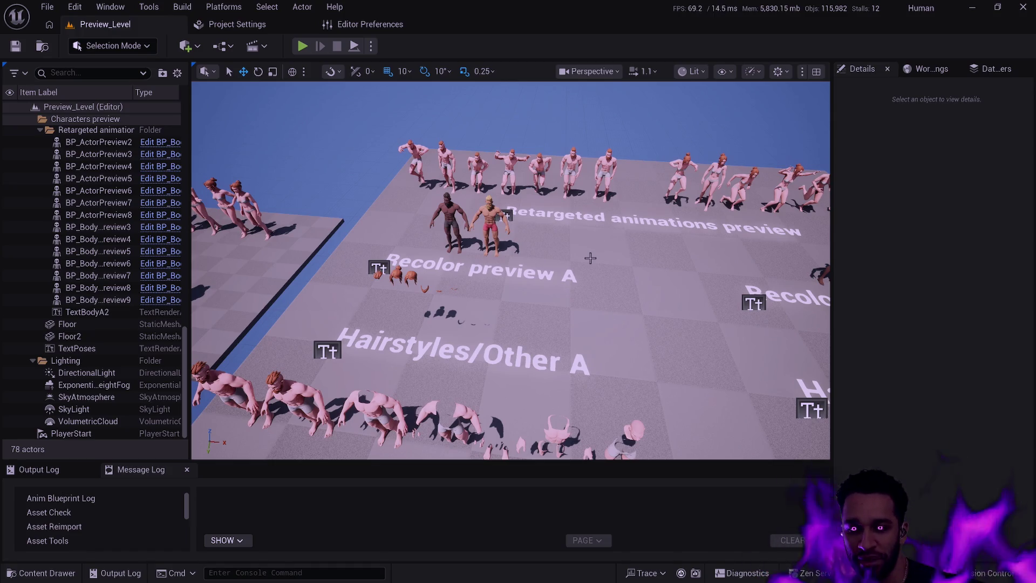
mouse_move(639, 285)
mouse_down()
mouse_move(593, 286)
mouse_move(659, 286)
mouse_move(663, 324)
mouse_move(639, 356)
mouse_move(669, 362)
mouse_up()
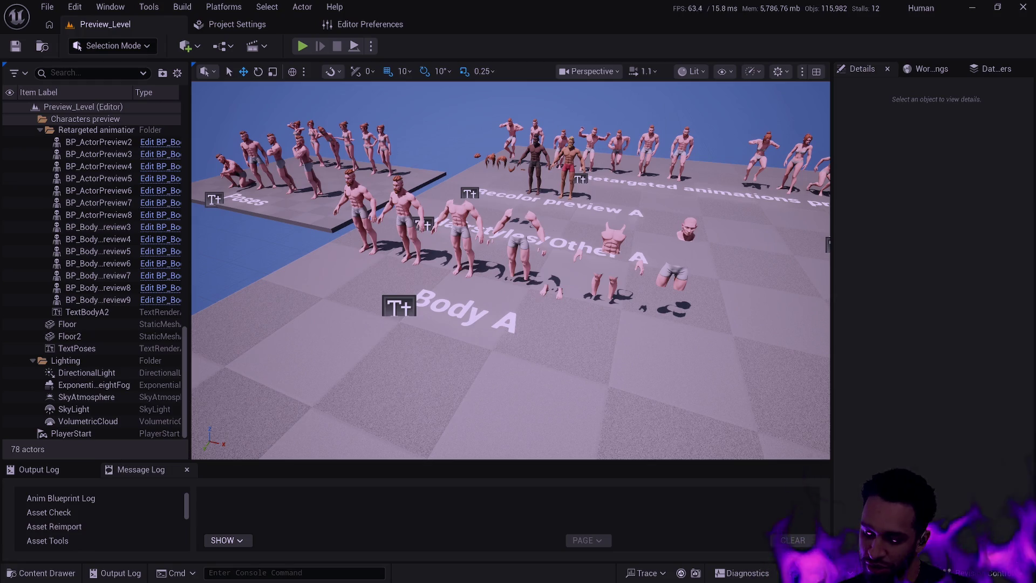
- Toggle the transform coordinate system from world to local space
key(ctrl+grave)
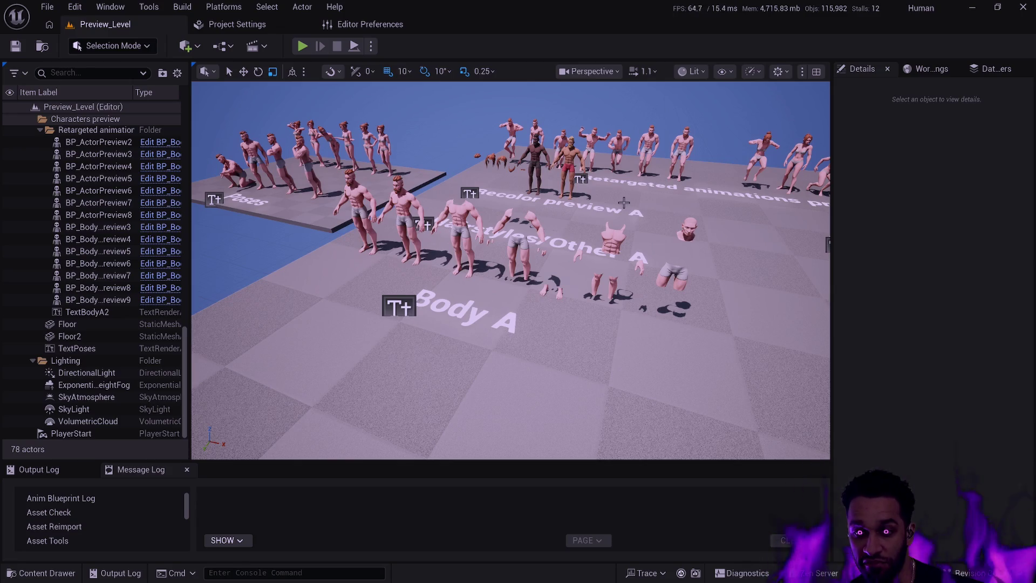
- Nudge the camera forward across the Body A and Hairstyles character lineups
mouse_move(626, 200)
mouse_down()
mouse_move(656, 168)
mouse_move(623, 202)
mouse_up()
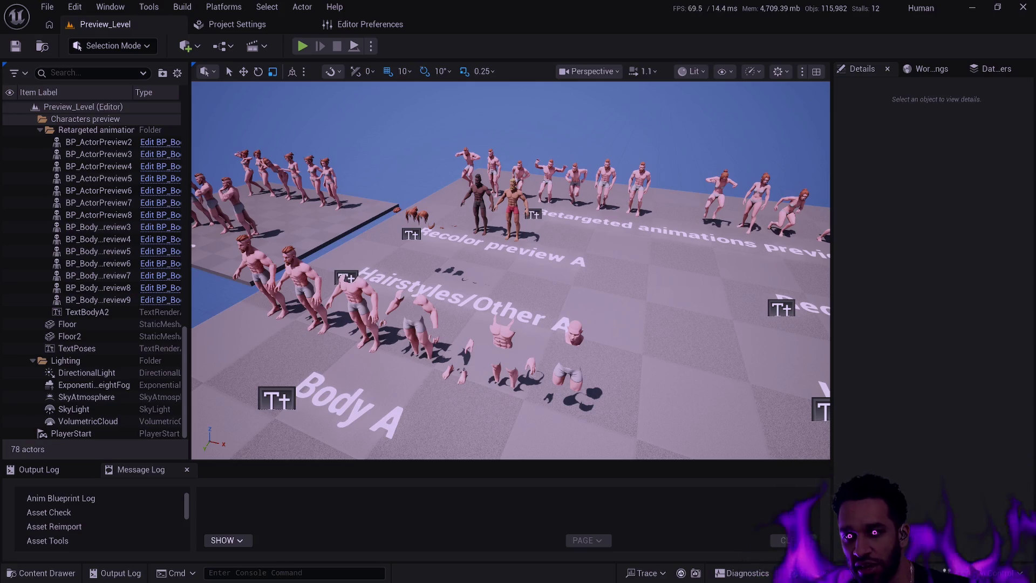
drag(545, 202, 558, 200)
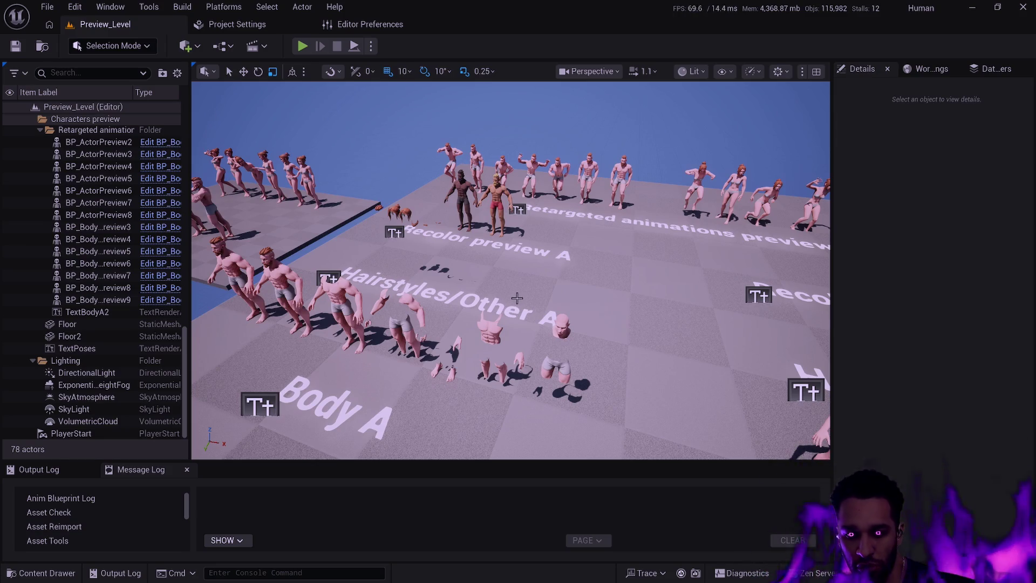
mouse_move(522, 298)
mouse_down()
mouse_move(489, 269)
mouse_move(526, 297)
mouse_up()
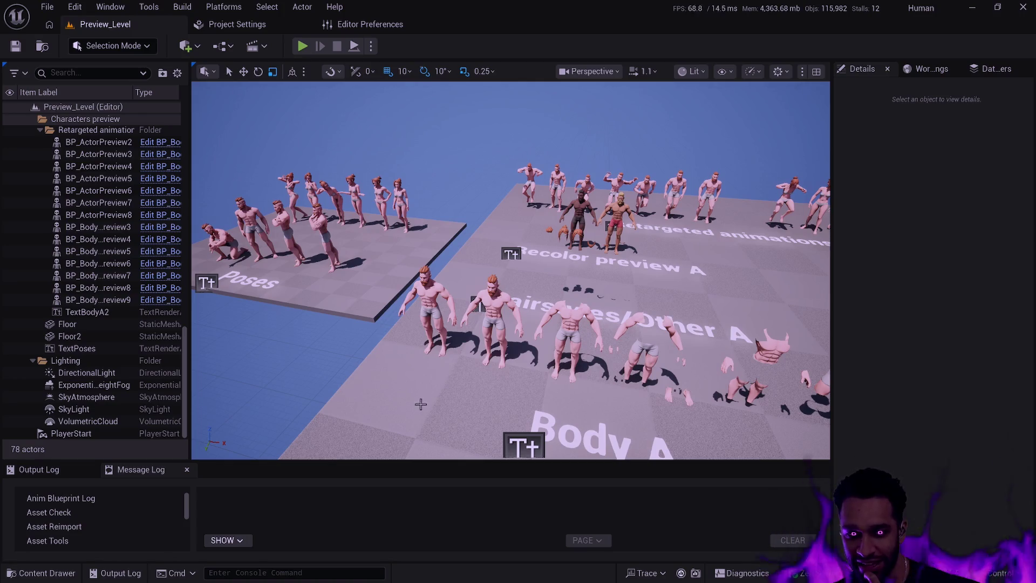
- Lower the camera to look across the Recolor preview A row, then open the Characters asset browser
drag(191, 498, 190, 497)
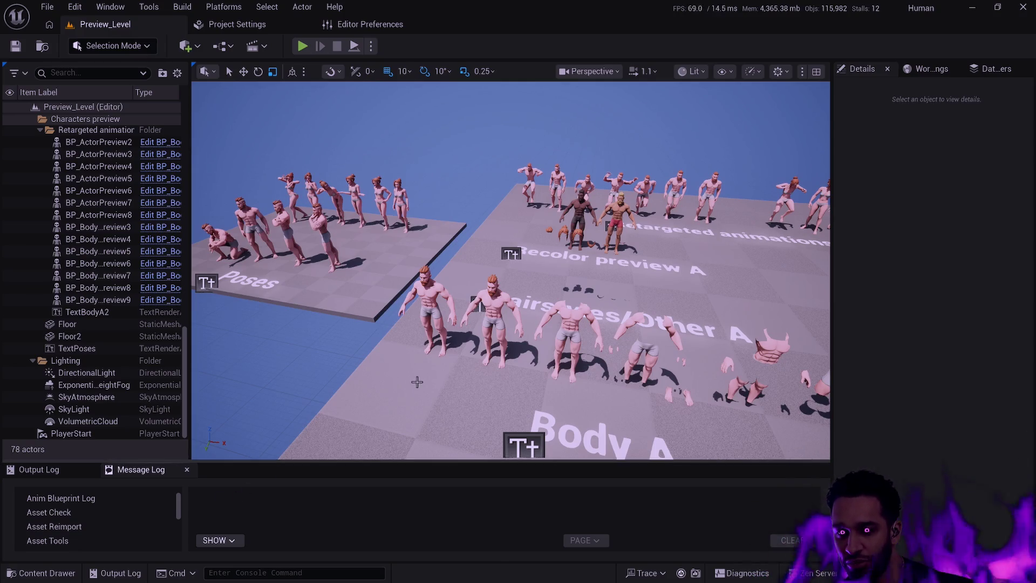
mouse_move(515, 367)
mouse_down()
mouse_move(594, 316)
mouse_move(502, 324)
mouse_move(513, 326)
mouse_up()
key(ctrl+space)
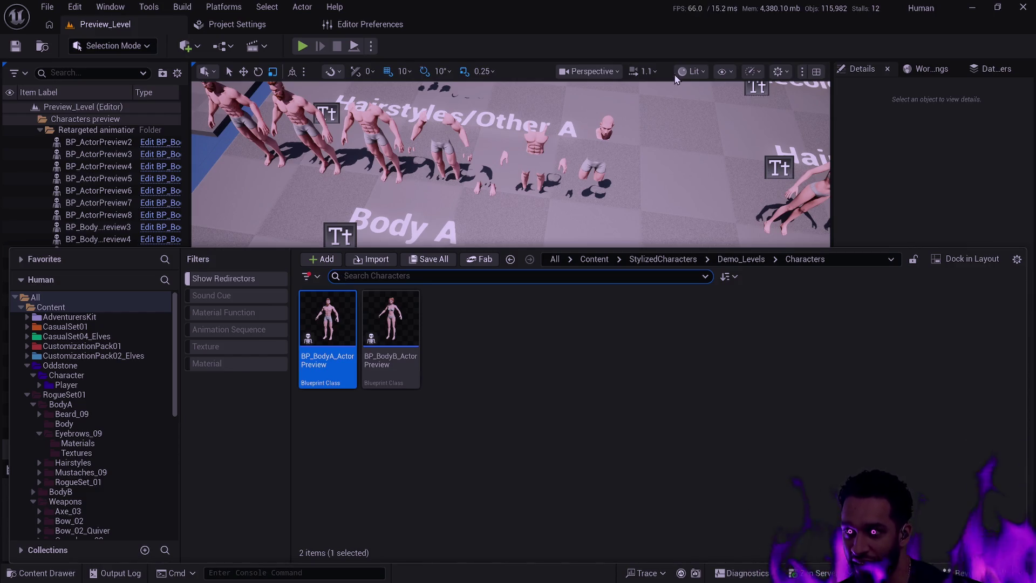
- Close the asset browser to reveal the Body A and Hairstyles/Other A lineups
click(864, 219)
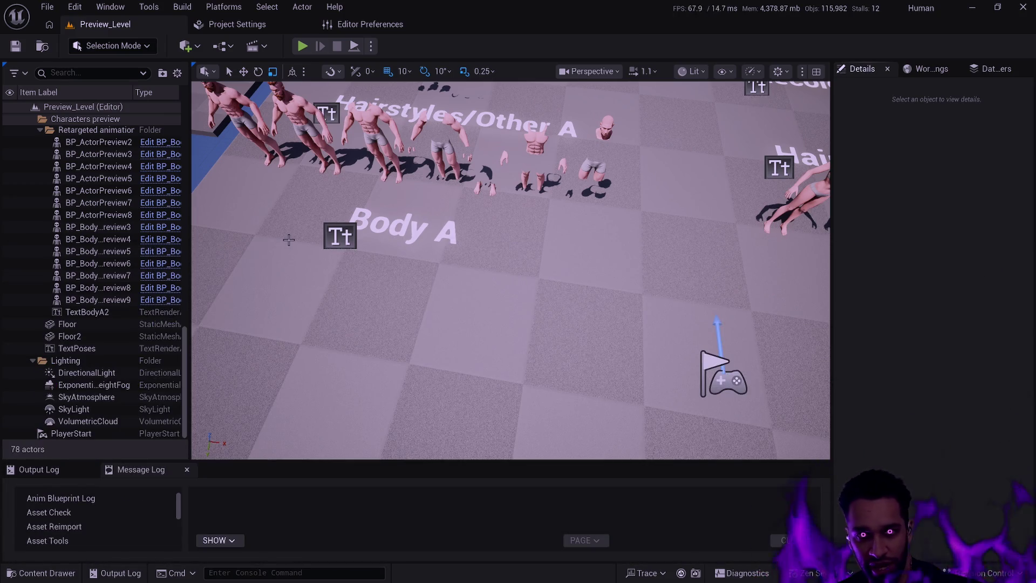
- Narrow the outliner and Message Log category list, switch to Rotate mode, and zoom out
drag(191, 204, 168, 201)
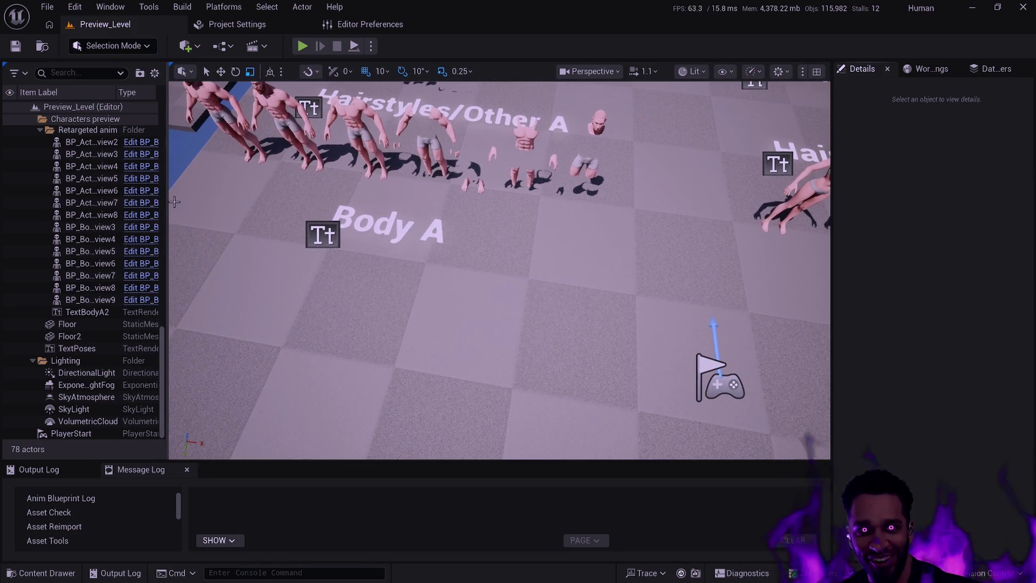
drag(180, 502, 160, 493)
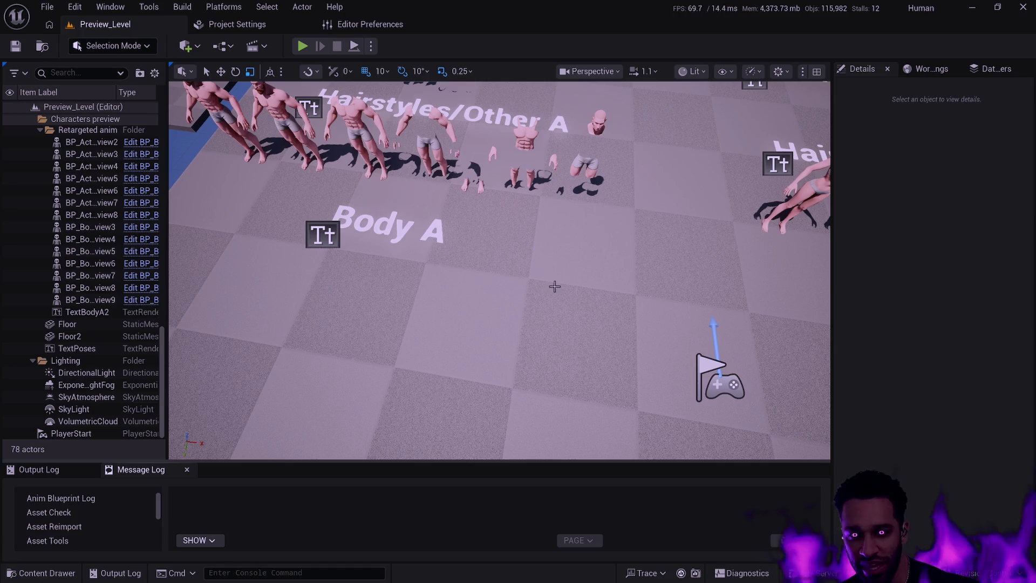
scroll(553, 287, down, 5)
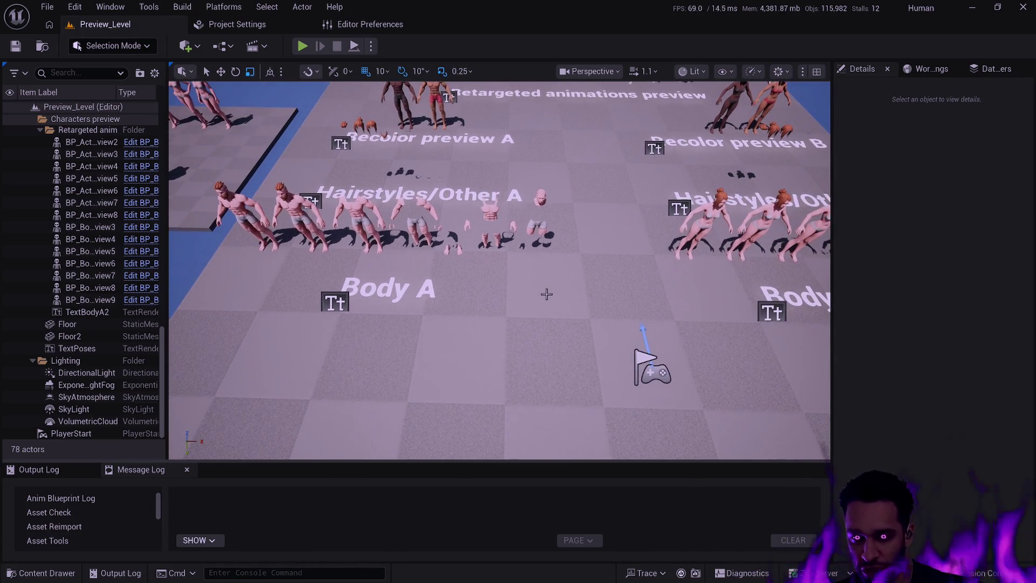
key(e)
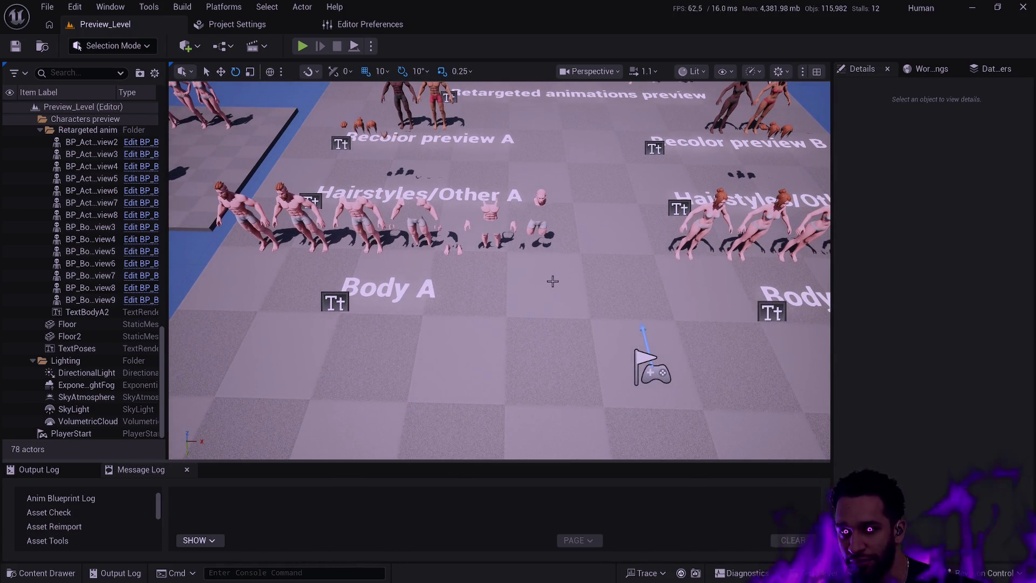
scroll(550, 282, up, 1)
scroll(499, 269, down, 5)
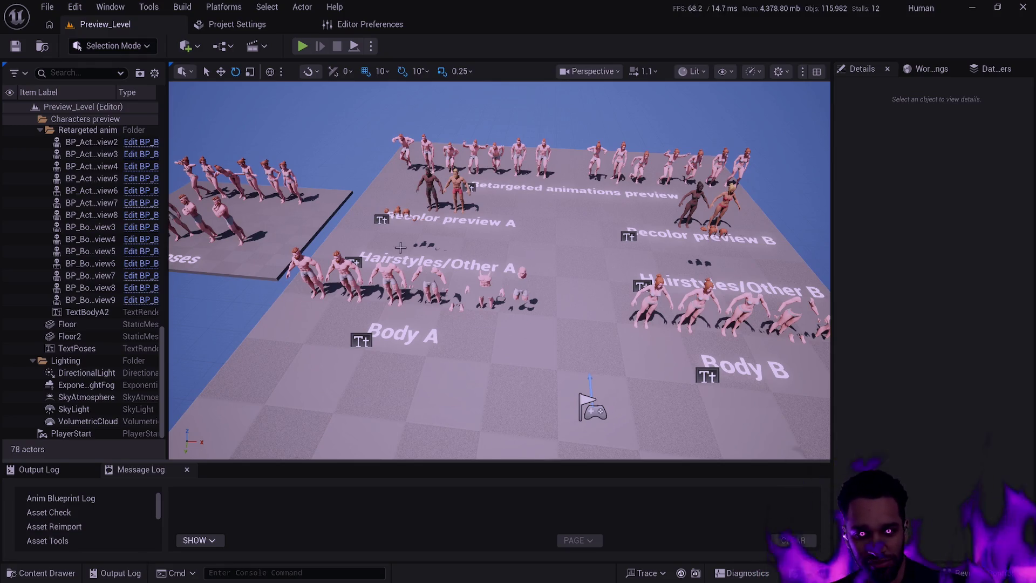
scroll(452, 312, up, 4)
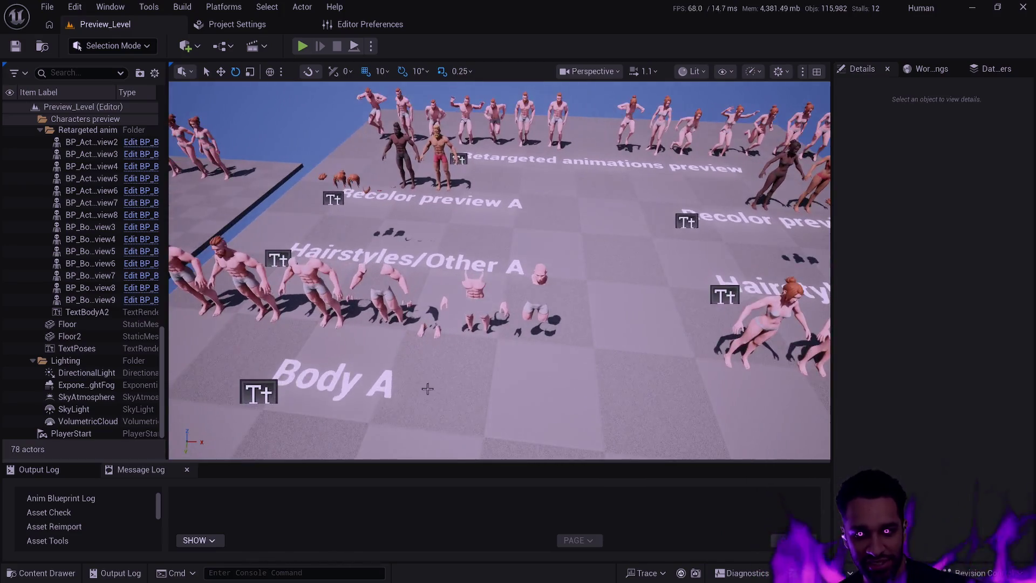
scroll(464, 371, down, 5)
scroll(511, 367, up, 2)
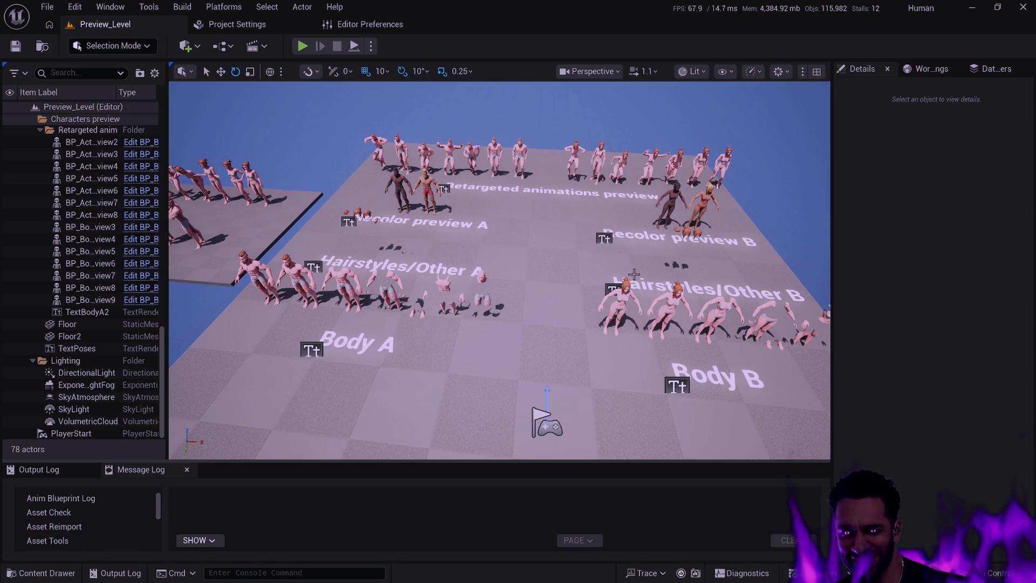
mouse_move(554, 286)
mouse_down()
mouse_move(383, 291)
mouse_move(504, 294)
mouse_up()
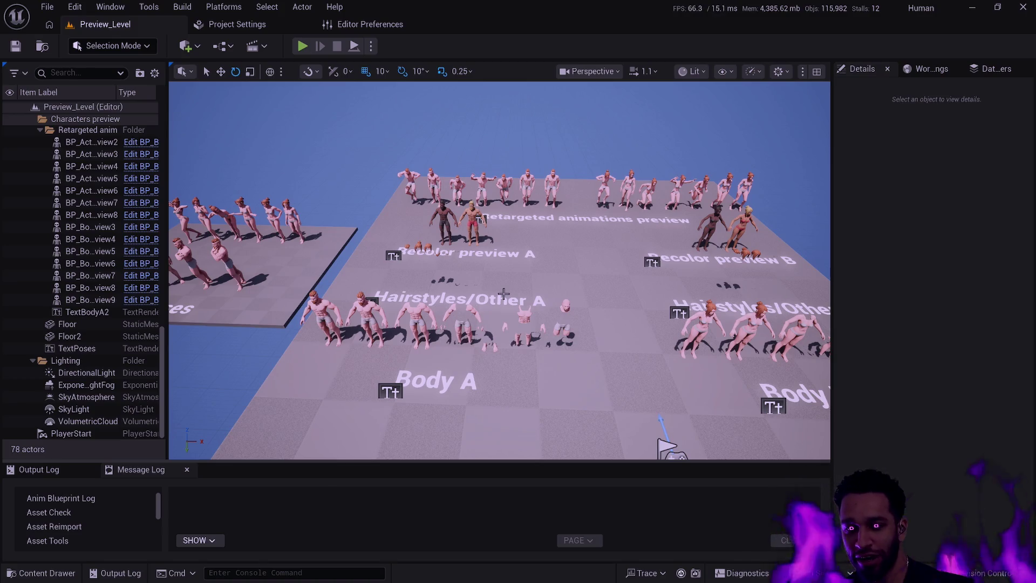
mouse_move(575, 345)
mouse_down()
mouse_move(616, 348)
mouse_move(630, 312)
mouse_move(574, 344)
mouse_move(515, 350)
mouse_move(572, 344)
mouse_up()
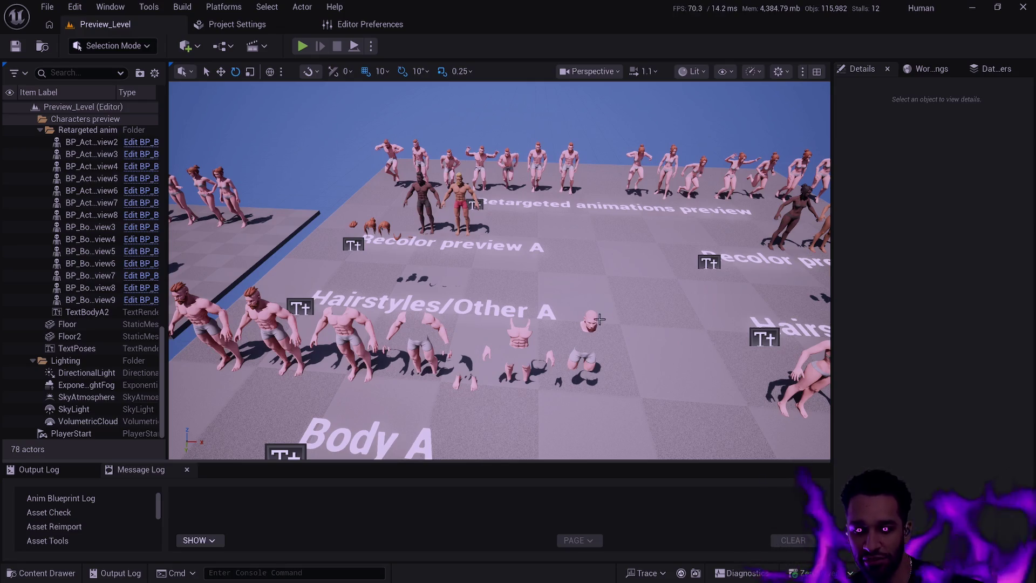
mouse_move(603, 321)
mouse_down()
mouse_move(574, 359)
mouse_move(620, 388)
mouse_move(581, 459)
mouse_up()
scroll(499, 270, down, 5)
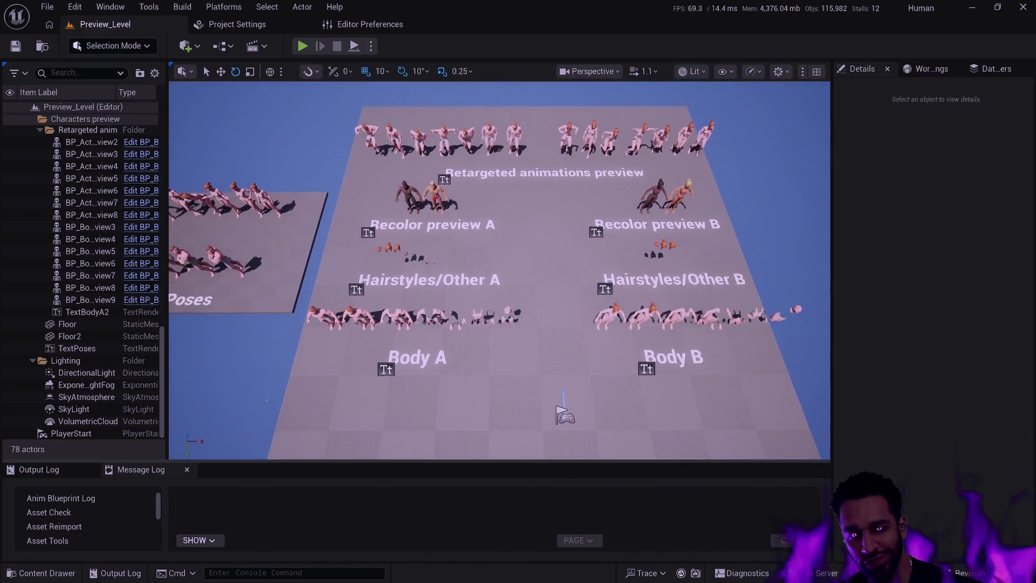
scroll(499, 270, down, 1)
mouse_move(499, 270)
mouse_down()
mouse_move(461, 232)
mouse_move(542, 313)
mouse_move(466, 244)
mouse_move(498, 269)
mouse_up()
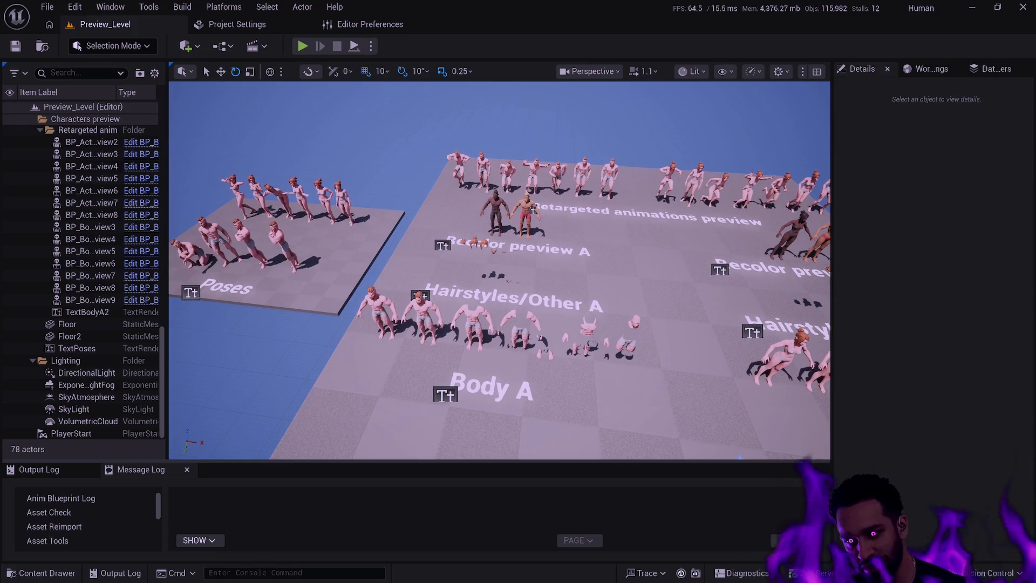
drag(498, 268, 496, 269)
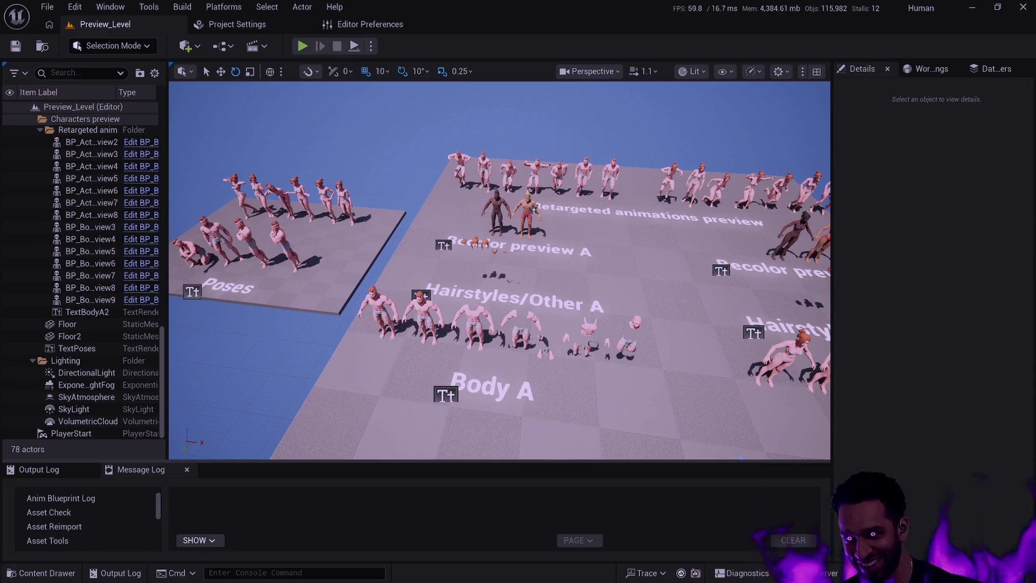
drag(635, 290, 632, 289)
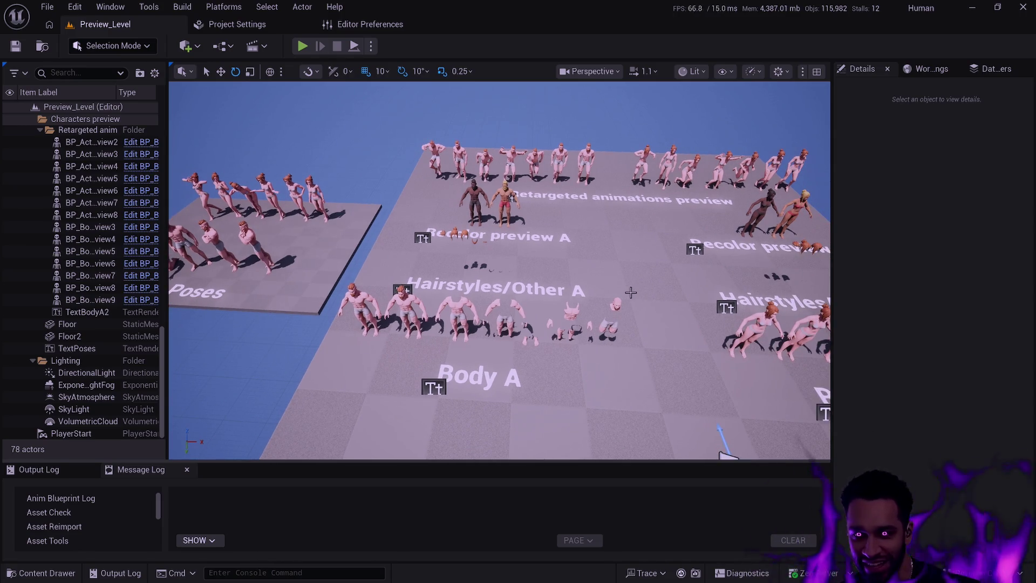
mouse_move(632, 288)
mouse_down()
mouse_move(171, 288)
mouse_move(619, 295)
mouse_up()
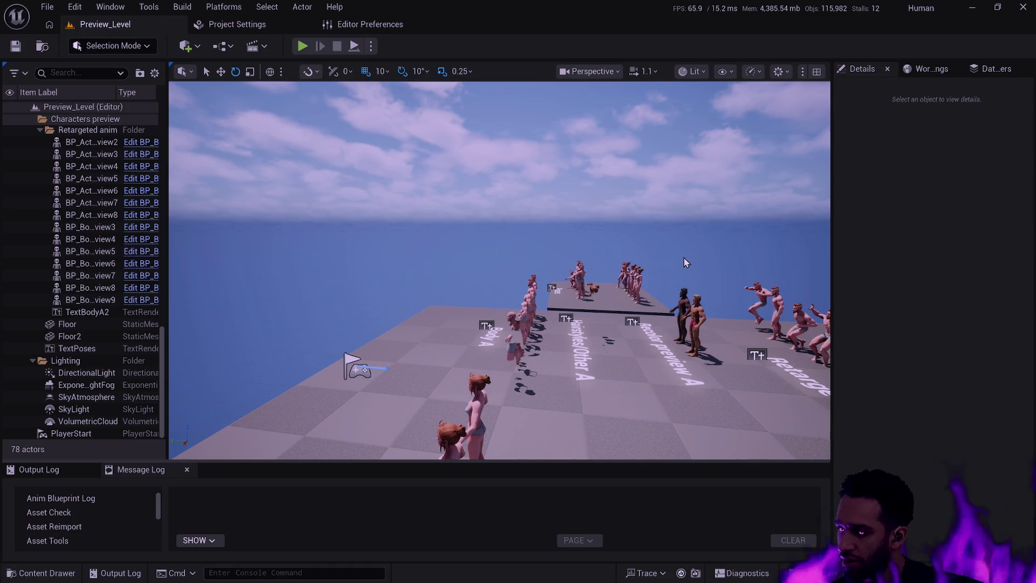
drag(680, 286, 630, 281)
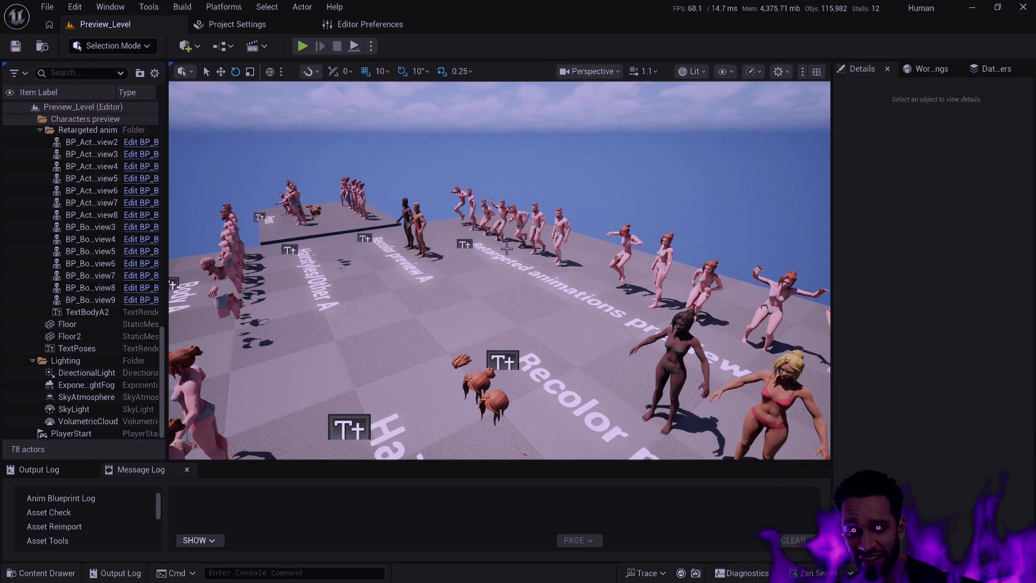
drag(532, 251, 486, 226)
mouse_move(551, 278)
mouse_down()
mouse_move(548, 300)
mouse_move(464, 289)
mouse_move(456, 320)
mouse_move(421, 317)
mouse_move(448, 312)
mouse_up()
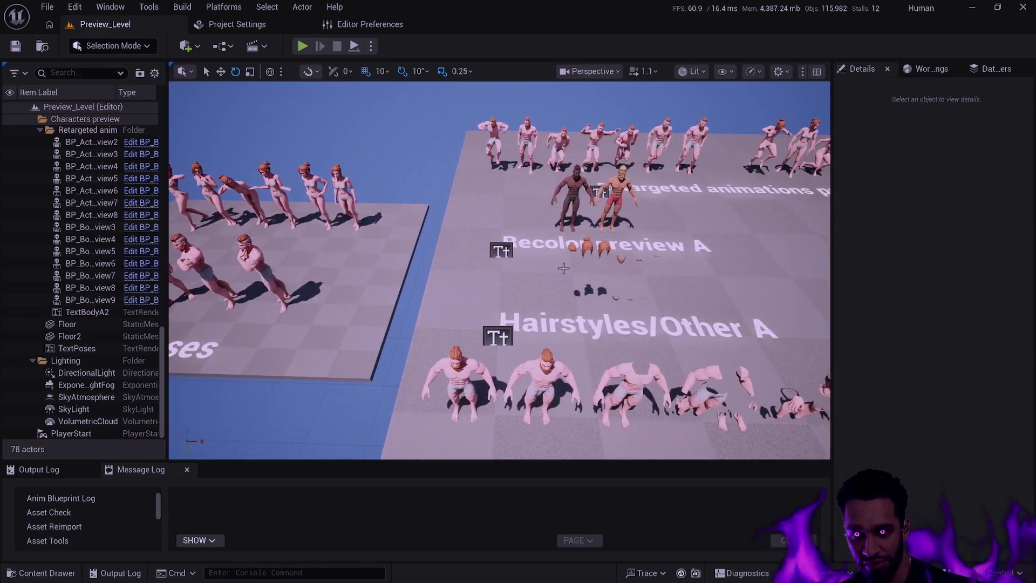
- Reopen the Content Drawer at Demo_Levels/Characters showing BP_BodyA/BP_BodyB_ActorPreview, and make it taller
key(ctrl+space)
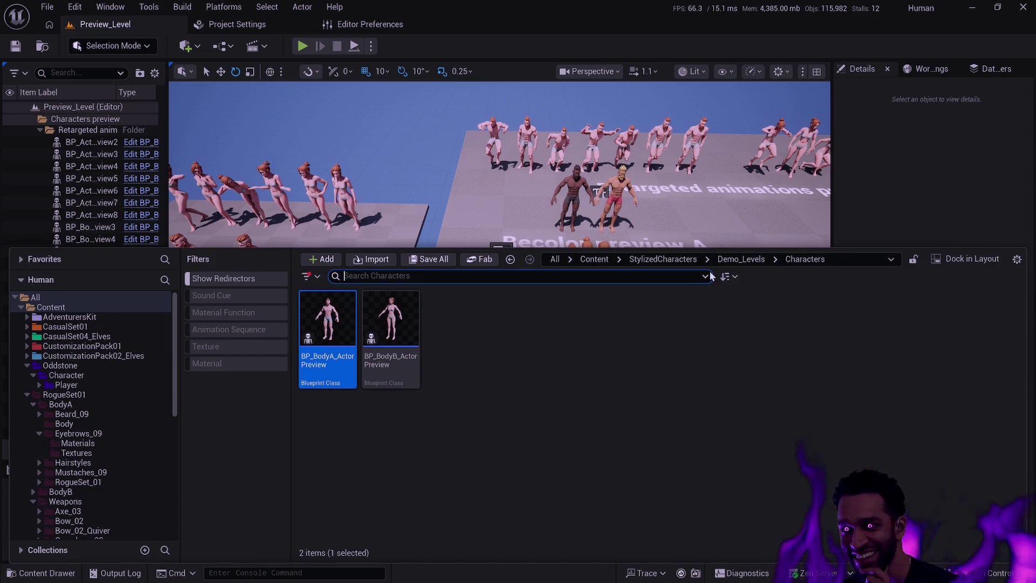
click(858, 222)
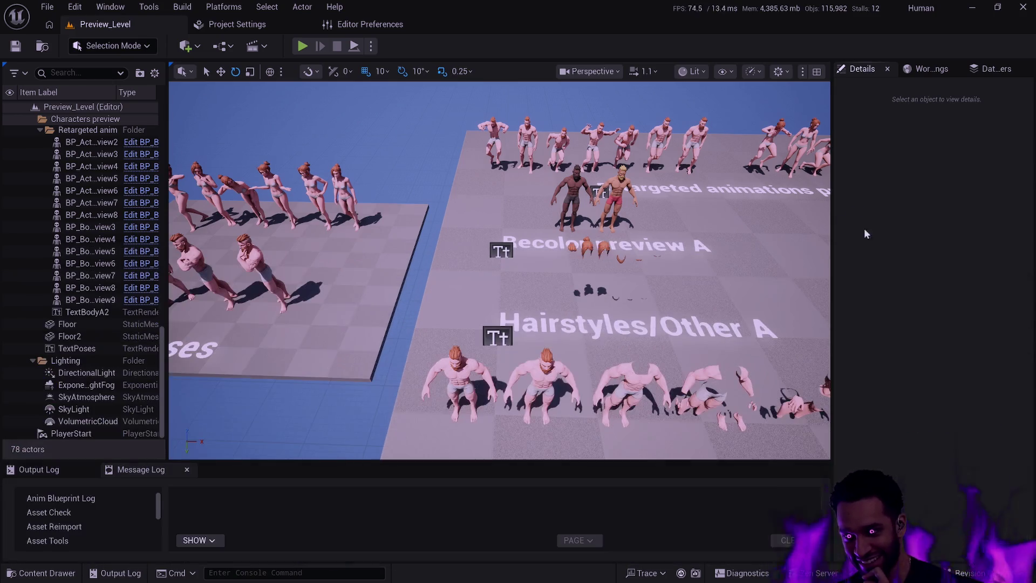
key(ctrl+space)
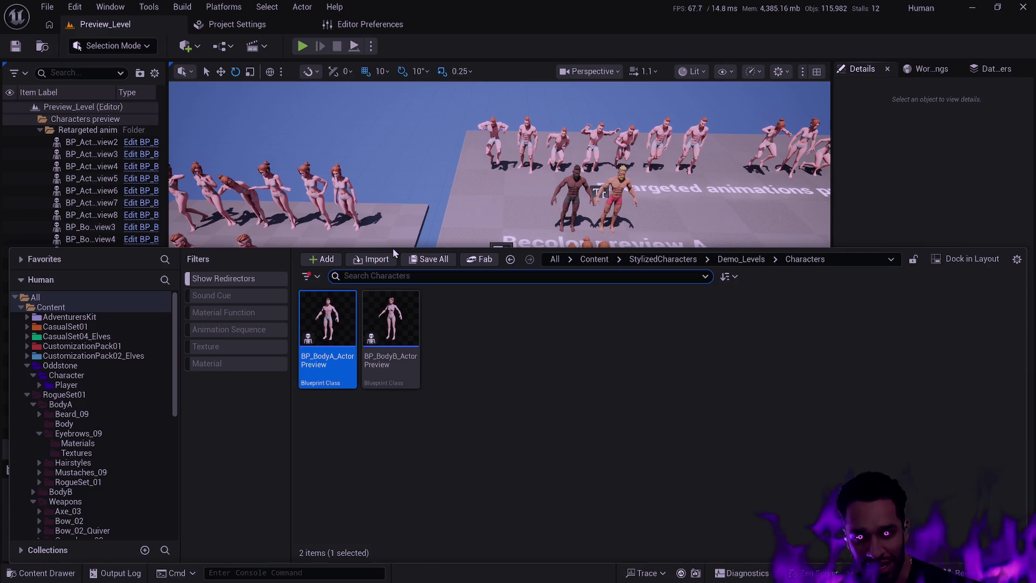
mouse_move(398, 244)
mouse_down()
mouse_move(400, 302)
mouse_move(399, 268)
mouse_up()
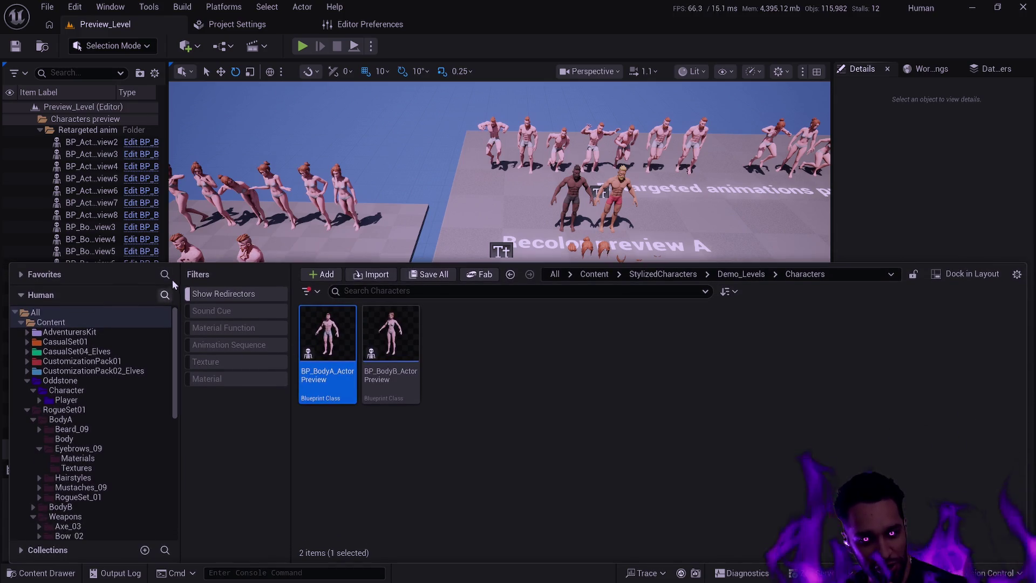
drag(189, 268, 194, 263)
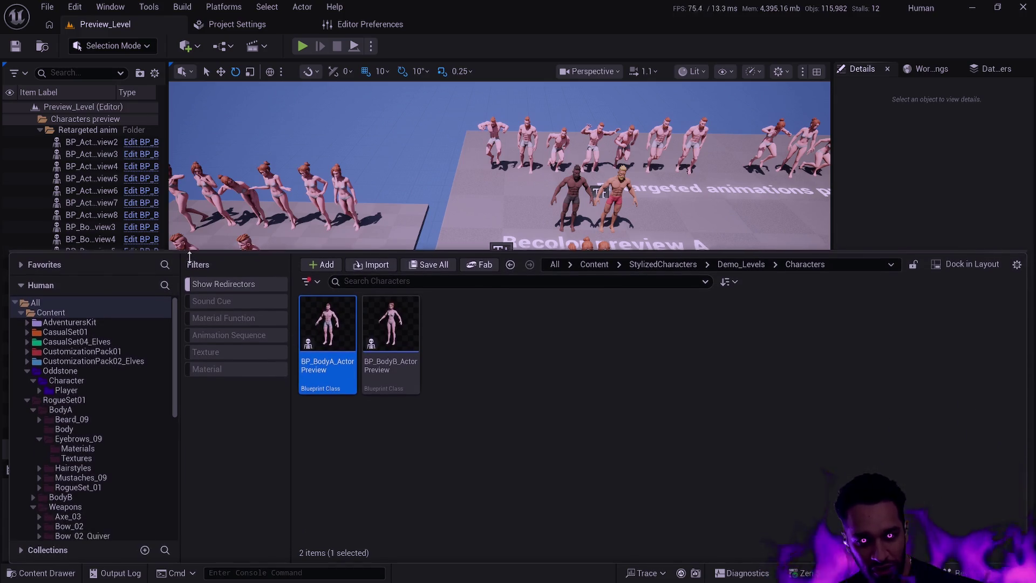